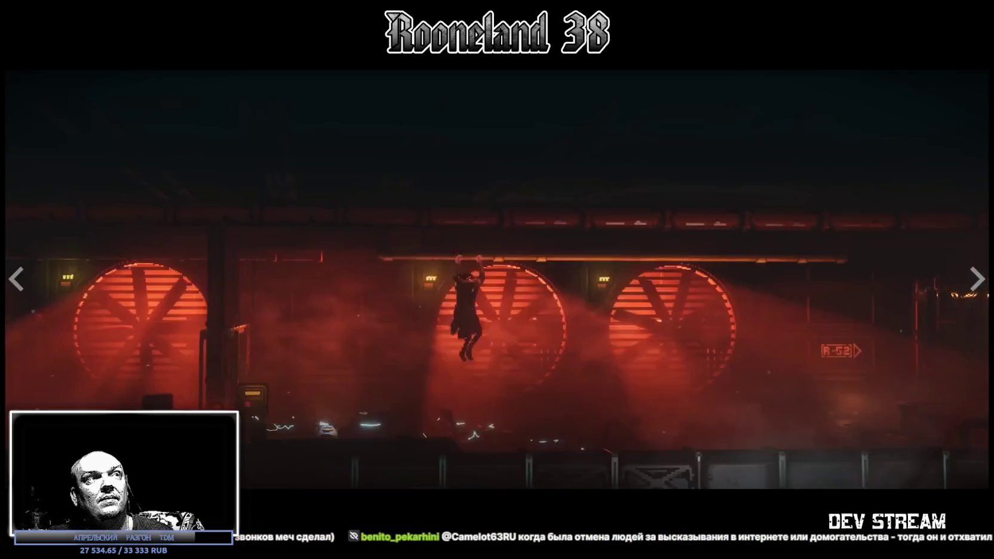
Step: Exit the REPLACED trailer's fullscreen, pause it, and go to the game's library page
key("Escape")
left_click(204, 341)
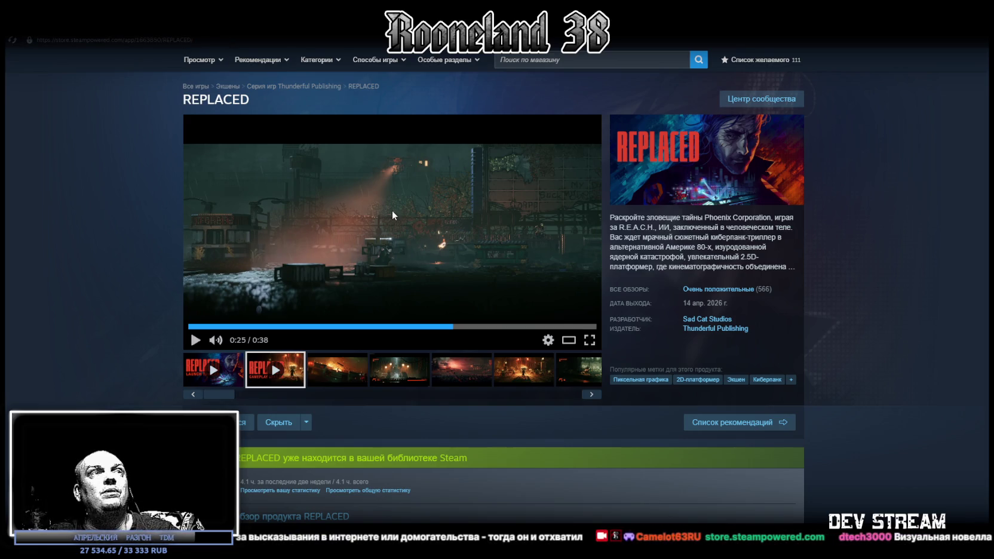
scroll(686, 323, "down", 3)
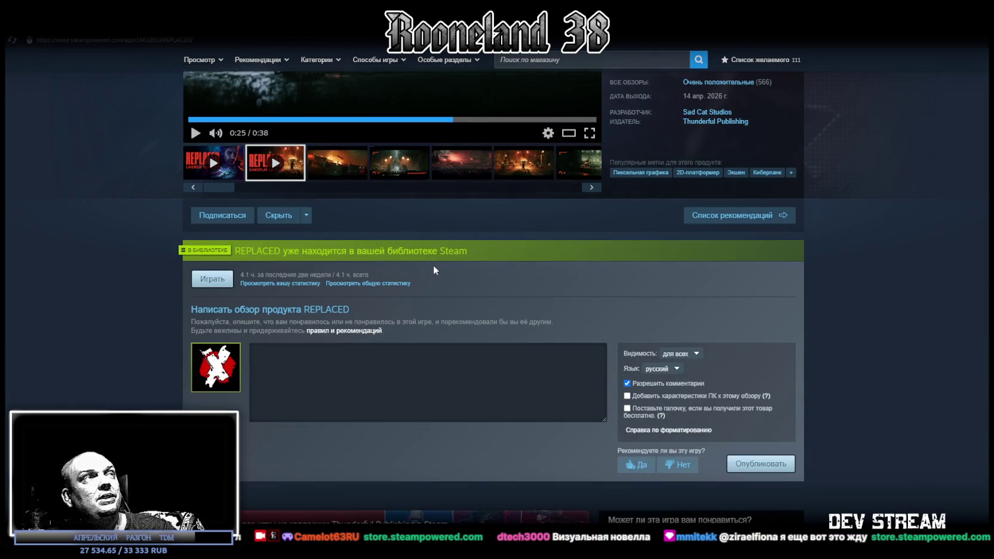
left_click(107, 37)
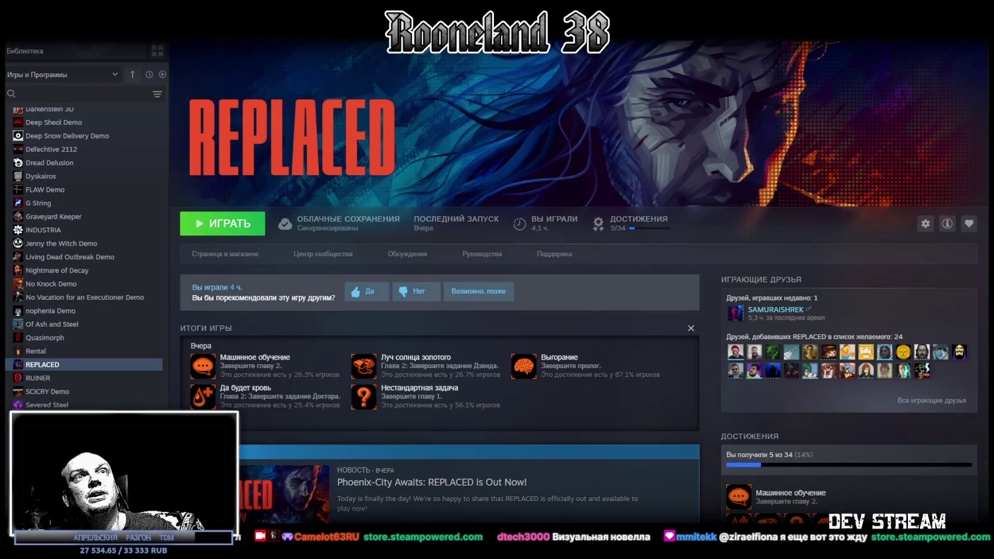
Step: Minimize the Steam window to bring the Blockbench gun model back
key("super+Down")
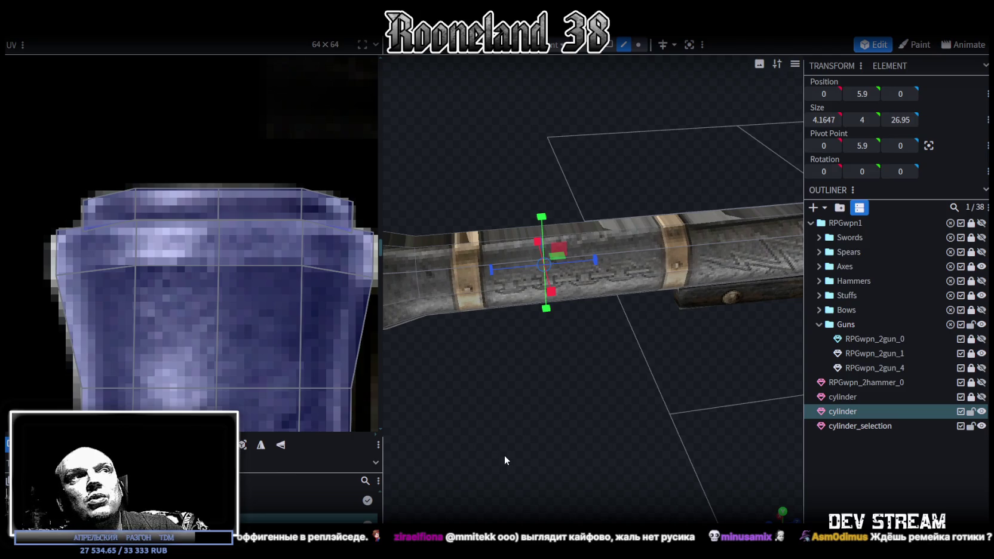
Step: Widen the 3D view, switch to Face selection mode, and select the barrel's long top strip
left_click_drag(502, 454, 417, 413)
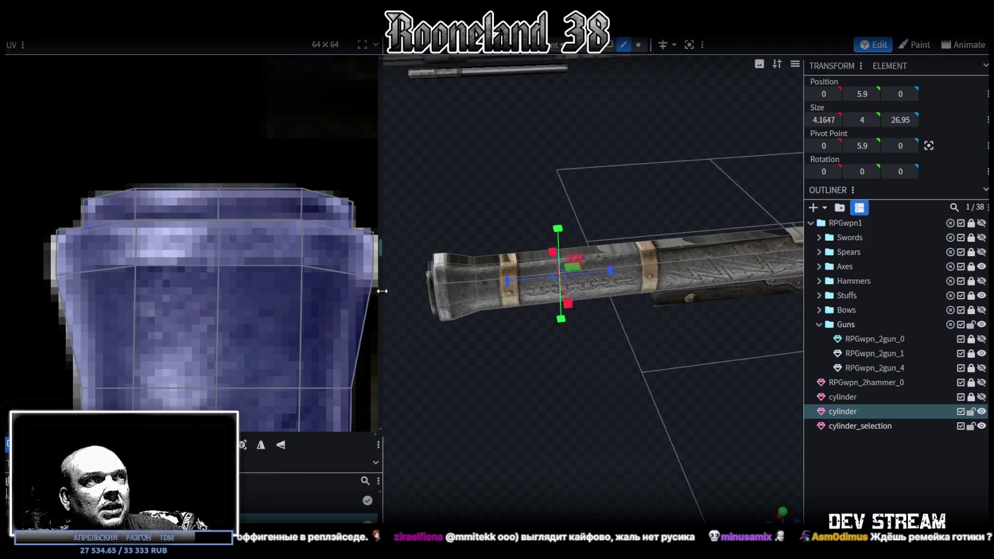
left_click_drag(382, 293, 182, 293)
mouse_move(466, 418)
left_mouse_down()
mouse_move(542, 464)
mouse_move(383, 364)
left_mouse_up()
left_click(377, 366)
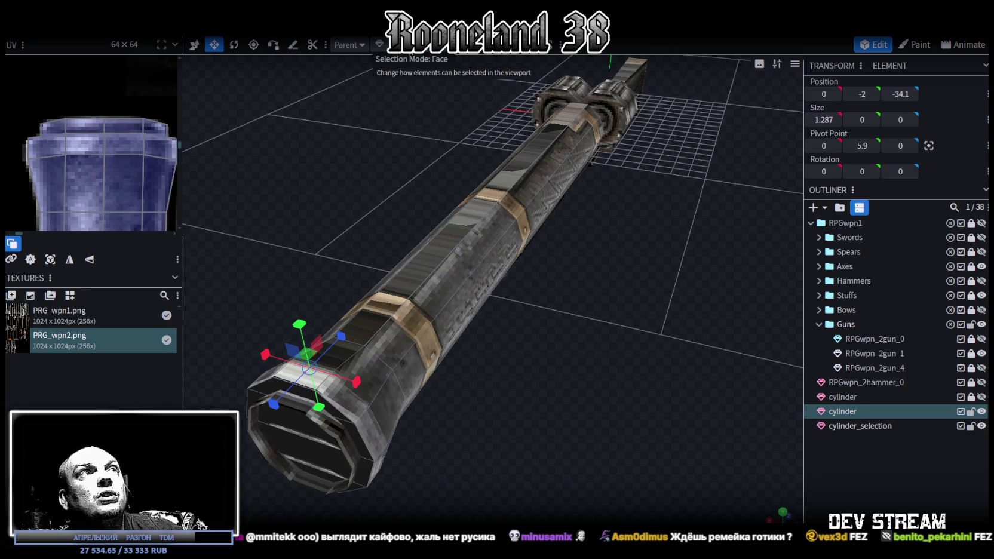
left_click(370, 330)
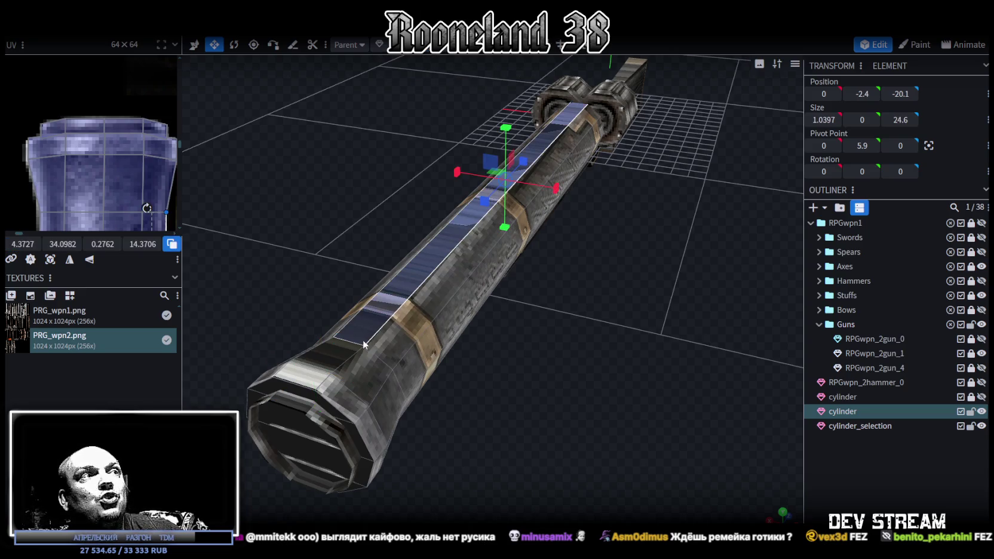
mouse_move(360, 342)
left_mouse_down()
mouse_move(587, 351)
mouse_move(432, 348)
mouse_move(562, 360)
mouse_move(439, 354)
mouse_move(471, 388)
mouse_move(437, 410)
mouse_move(673, 392)
mouse_move(585, 359)
mouse_move(582, 371)
left_mouse_up()
scroll(581, 371, "down", 3)
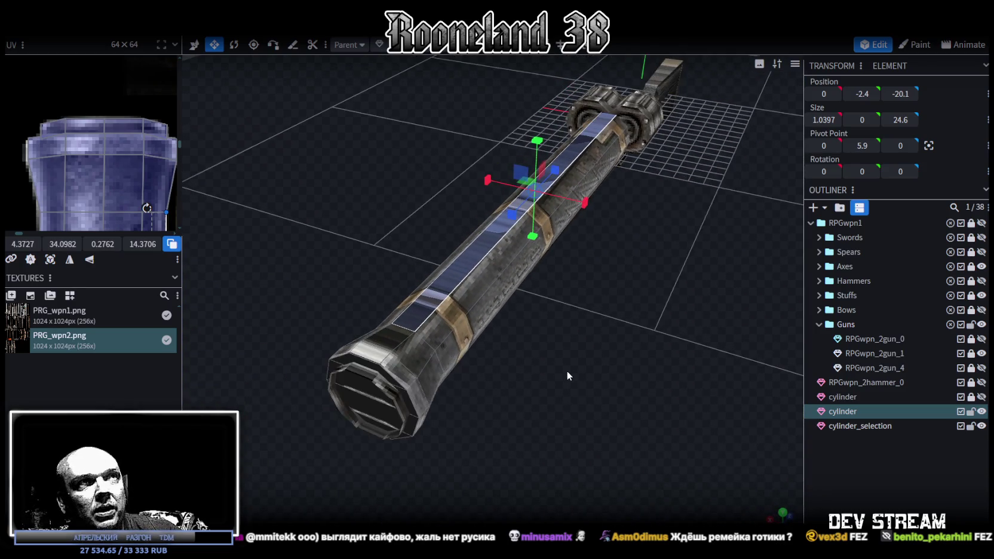
mouse_move(558, 363)
left_mouse_down()
mouse_move(587, 359)
mouse_move(544, 354)
mouse_move(539, 369)
left_mouse_up()
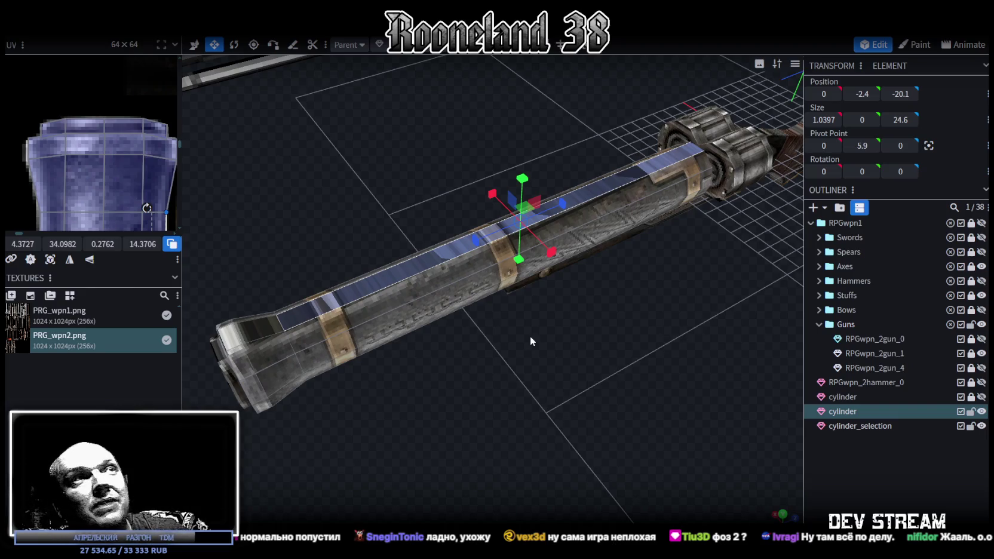
left_click_drag(663, 358, 650, 343)
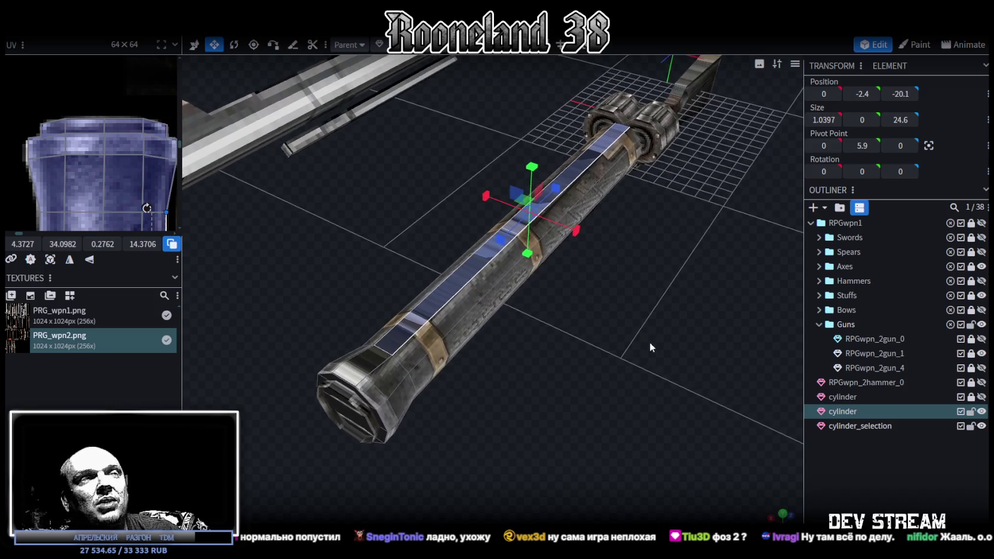
mouse_move(651, 342)
left_mouse_down()
mouse_move(527, 320)
mouse_move(501, 330)
mouse_move(534, 307)
mouse_move(510, 285)
mouse_move(524, 278)
mouse_move(419, 301)
mouse_move(523, 291)
mouse_move(508, 262)
mouse_move(562, 294)
mouse_move(455, 342)
mouse_move(556, 406)
mouse_move(551, 373)
mouse_move(497, 353)
mouse_move(506, 358)
left_mouse_up()
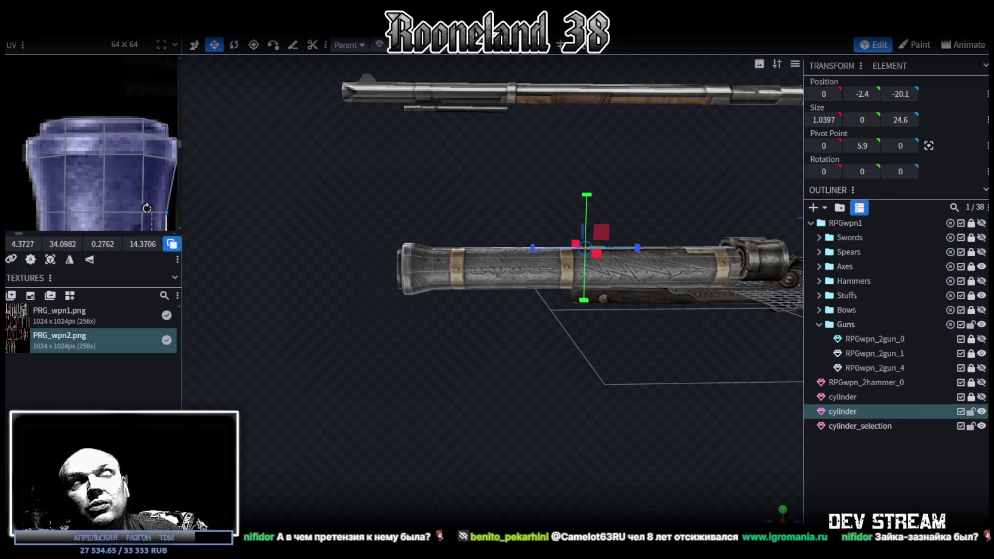
mouse_move(524, 468)
left_mouse_down()
mouse_move(487, 451)
mouse_move(407, 454)
mouse_move(588, 472)
mouse_move(424, 436)
mouse_move(428, 459)
left_mouse_up()
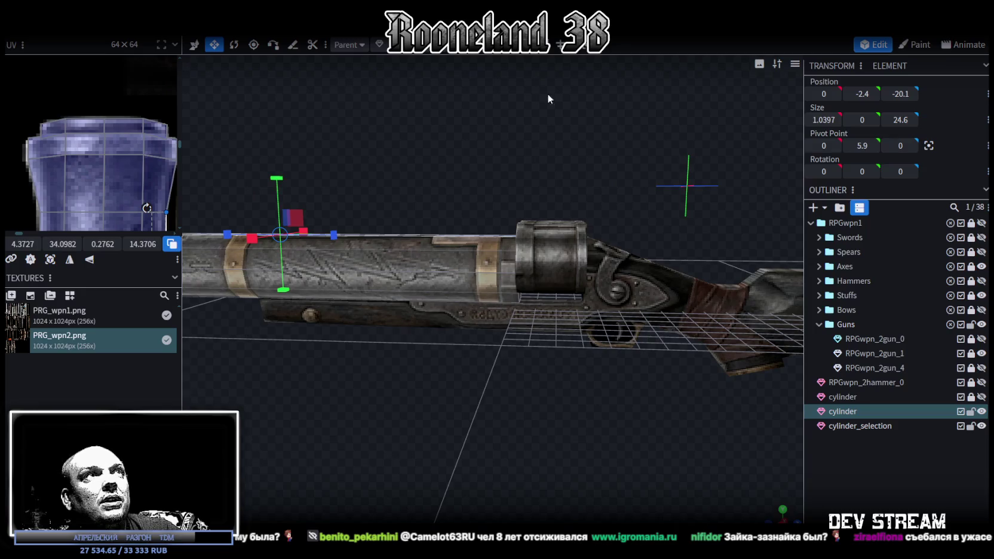
left_click_drag(465, 128, 537, 283)
Step: Box-select the breech faces where the barrels meet the gun, adding one more face
left_click_drag(555, 315, 502, 472)
scroll(508, 466, "up", 3)
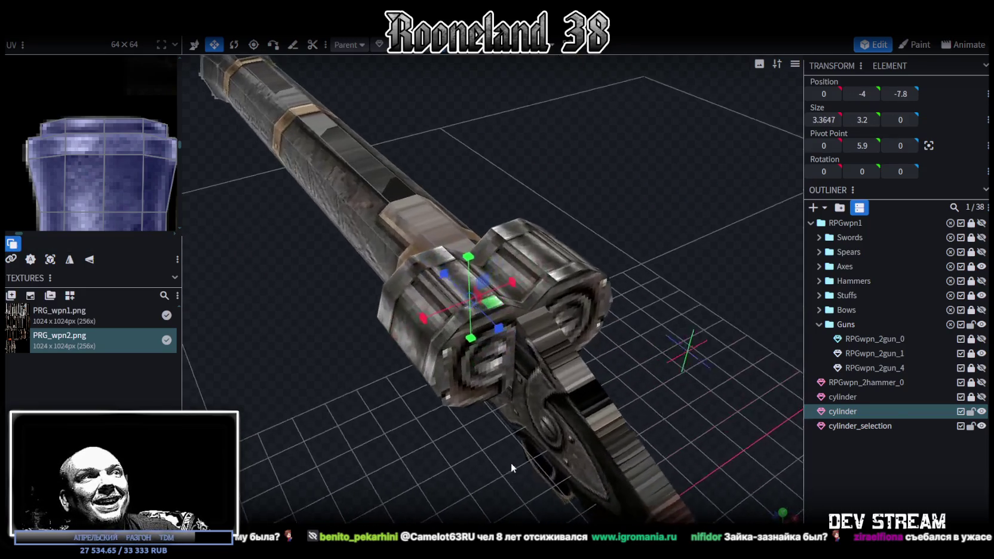
left_click(487, 283)
mouse_move(336, 425)
left_mouse_down()
mouse_move(521, 349)
mouse_move(362, 373)
mouse_move(361, 386)
mouse_move(433, 453)
mouse_move(544, 441)
mouse_move(540, 431)
mouse_move(551, 427)
mouse_move(448, 367)
mouse_move(372, 369)
mouse_move(430, 370)
mouse_move(430, 400)
mouse_move(487, 401)
mouse_move(449, 413)
mouse_move(463, 412)
left_mouse_up()
scroll(469, 413, "up", 2)
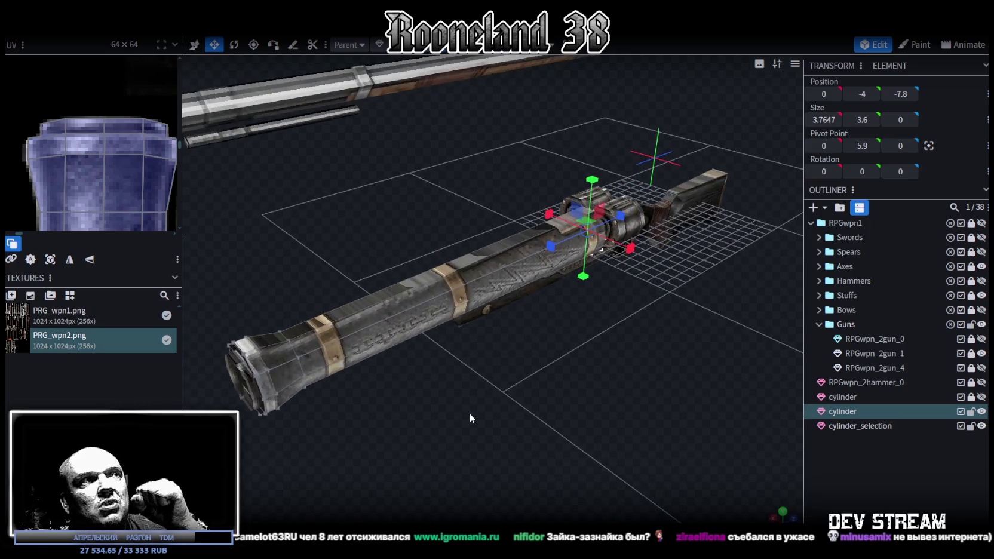
scroll(469, 413, "up", 2)
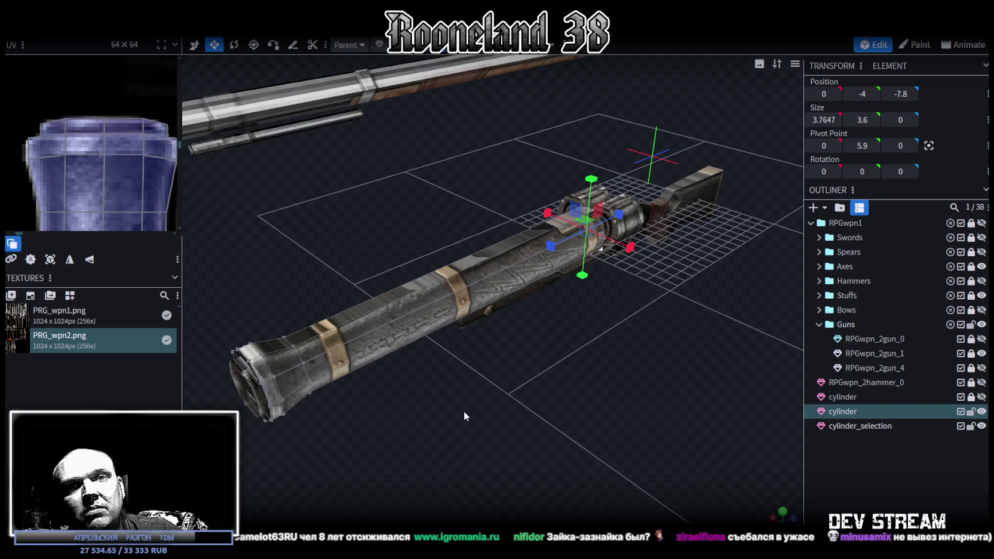
mouse_move(439, 408)
left_mouse_down()
mouse_move(464, 397)
mouse_move(454, 421)
left_mouse_up()
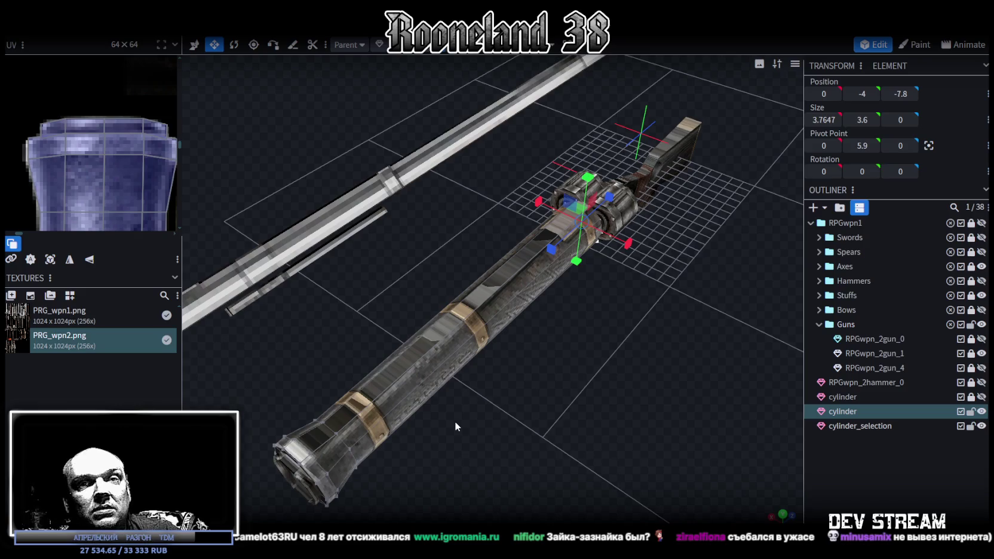
left_click_drag(454, 421, 490, 78)
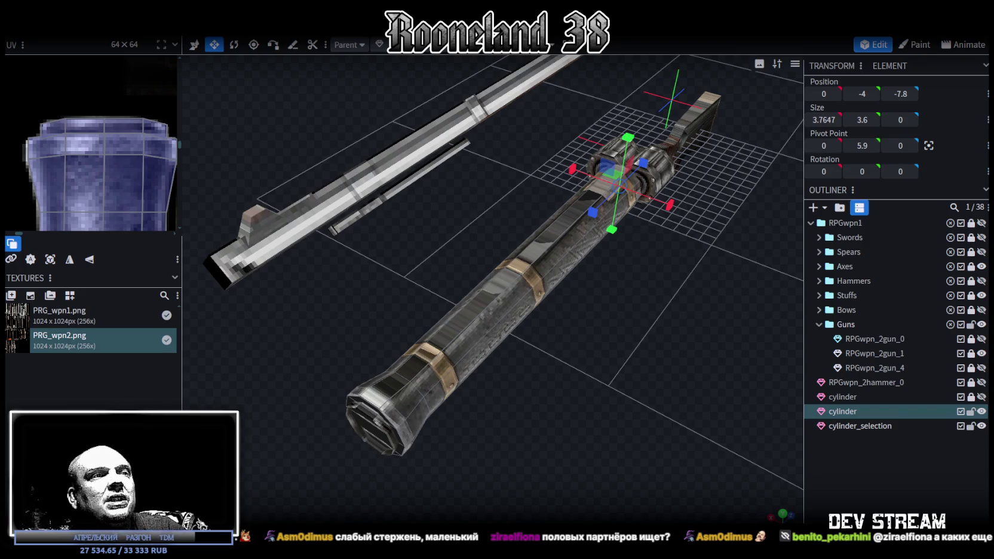
mouse_move(583, 347)
left_mouse_down()
mouse_move(547, 347)
mouse_move(557, 345)
left_mouse_up()
Step: Select the barrel's bottom face and end face together
left_click(597, 214)
mouse_move(596, 214)
left_mouse_down()
mouse_move(658, 285)
mouse_move(406, 307)
left_mouse_up()
left_click(331, 355)
mouse_move(327, 362)
left_mouse_down()
mouse_move(625, 289)
mouse_move(598, 264)
mouse_move(587, 388)
left_mouse_up()
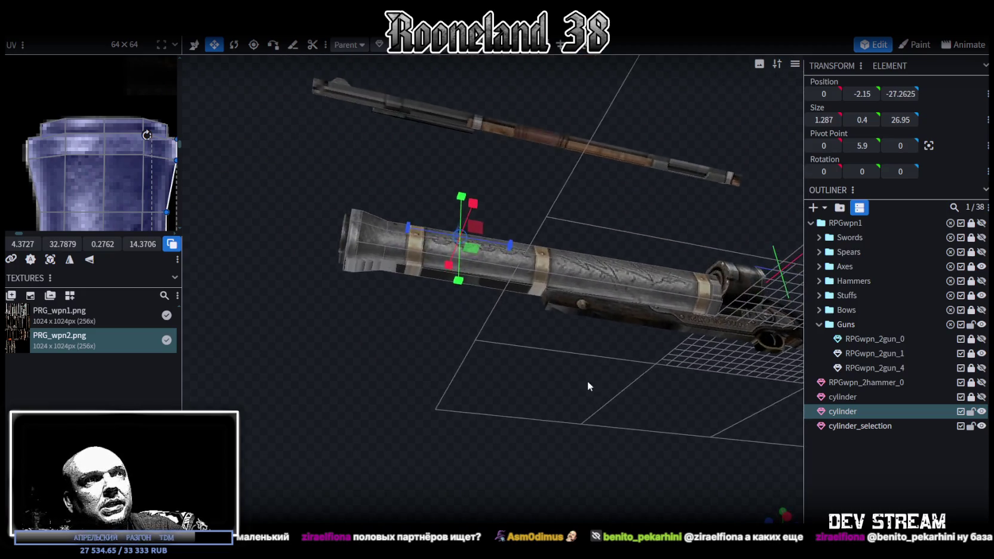
scroll(582, 377, "up", 3)
left_click(525, 276)
left_click(249, 250, "shift")
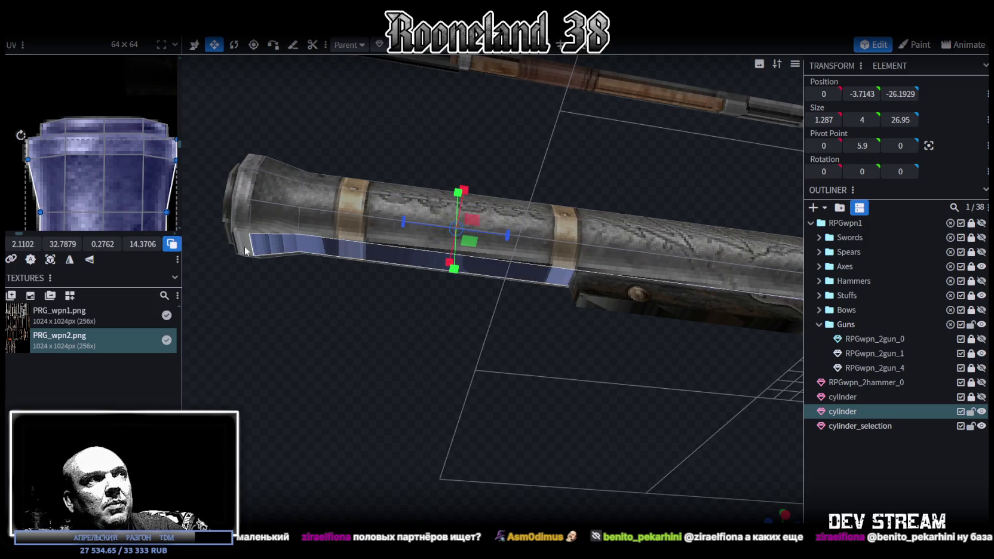
left_click_drag(249, 249, 677, 363)
mouse_move(600, 217)
left_mouse_down()
mouse_move(584, 406)
mouse_move(620, 443)
left_mouse_up()
Step: Snap to the top-down view and apply UV Project from View to the selected faces
left_click(782, 517)
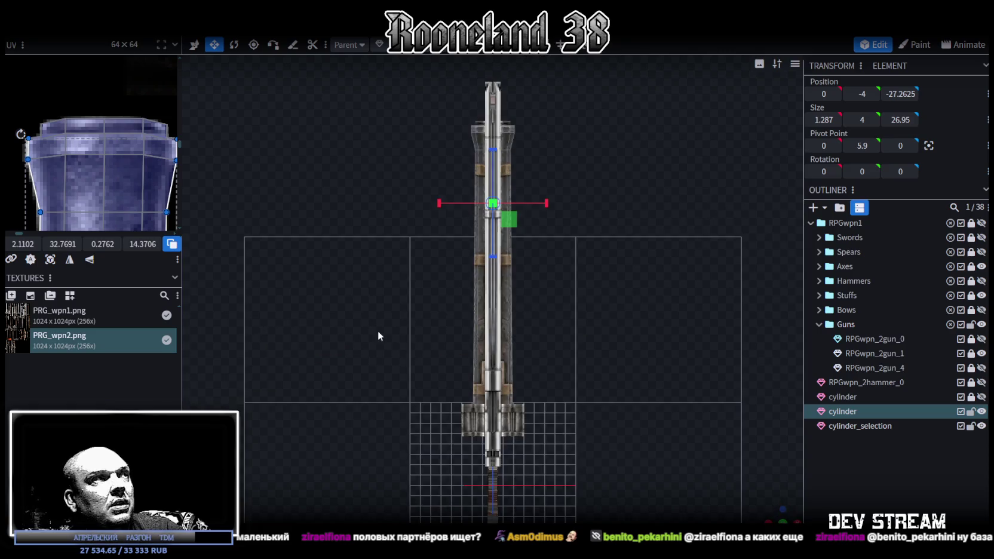
left_click(50, 259)
scroll(77, 197, "down", 3)
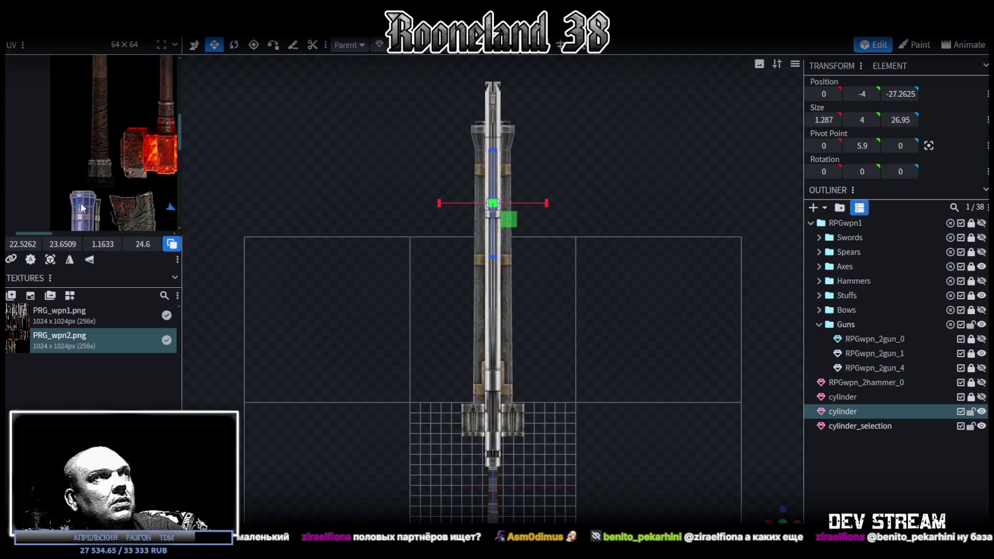
Step: Widen the UV editor and move the barrel faces' UVs onto the blue barrel texture
left_click_drag(183, 89, 477, 90)
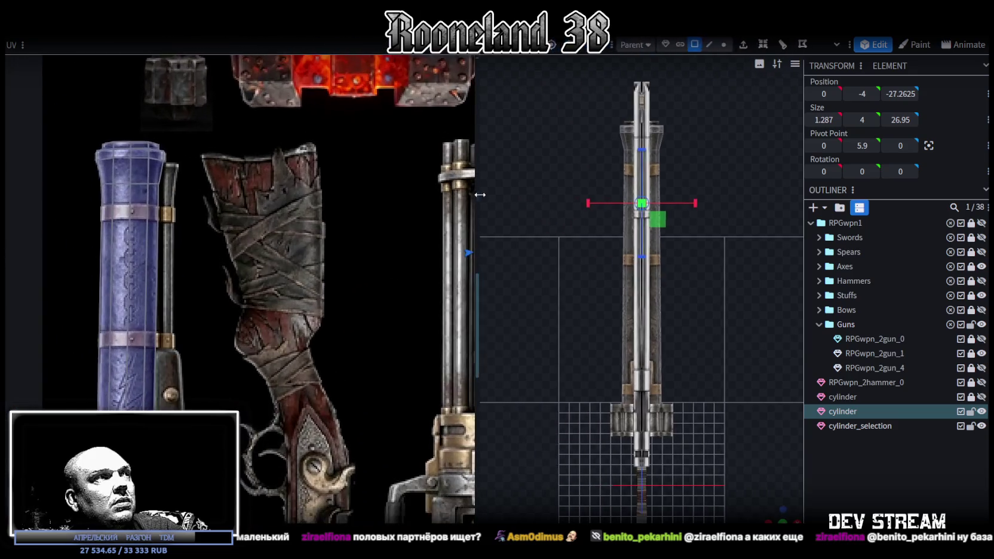
scroll(199, 266, "down", 2)
scroll(198, 266, "up", 1)
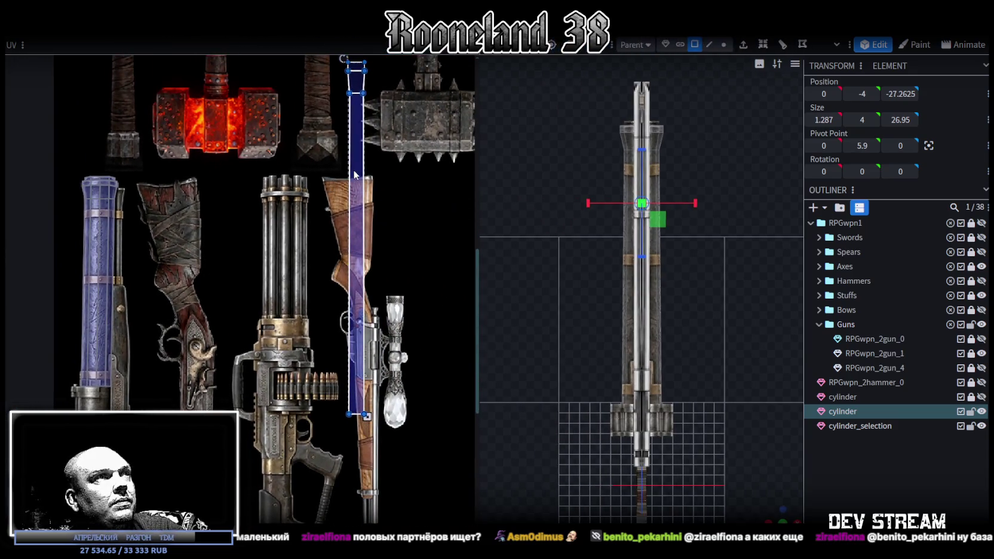
left_click_drag(348, 190, 99, 157)
scroll(100, 161, "up", 3)
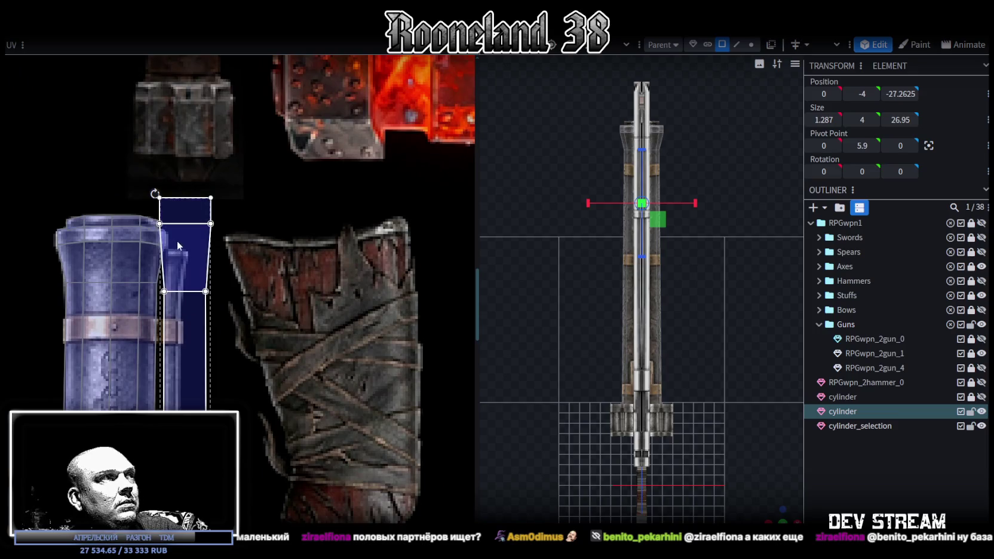
left_click(104, 280)
left_click_drag(107, 274, 103, 269)
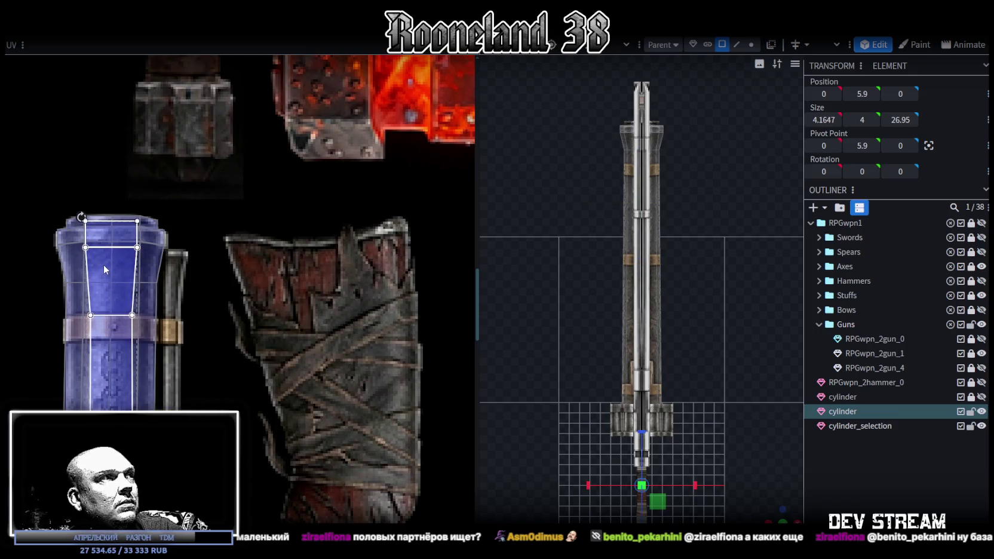
scroll(103, 269, "down", 3)
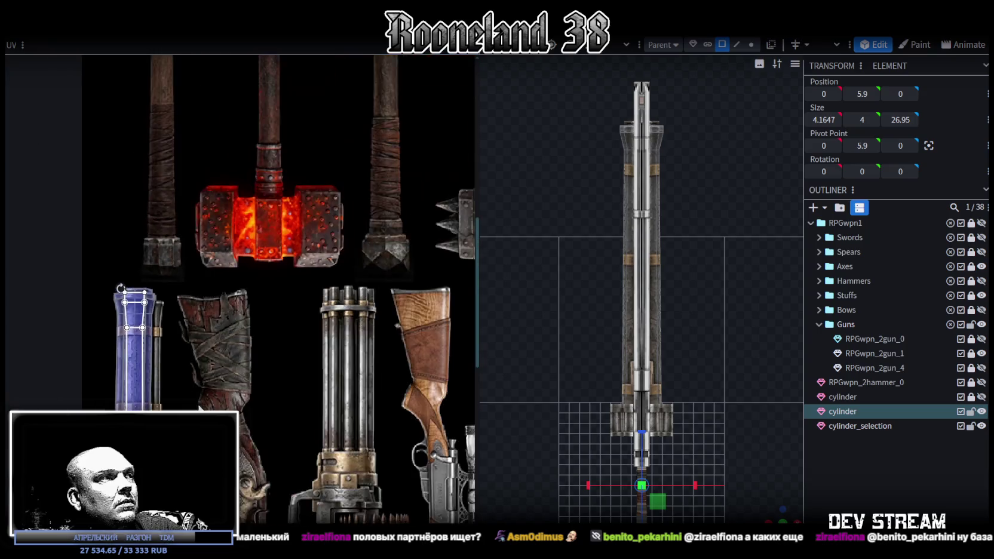
scroll(221, 272, "up", 2)
scroll(236, 298, "up", 2)
Step: Shorten the blue UV strip from the bottom, rotate it, and shift it slightly right
left_click_drag(189, 409, 189, 267)
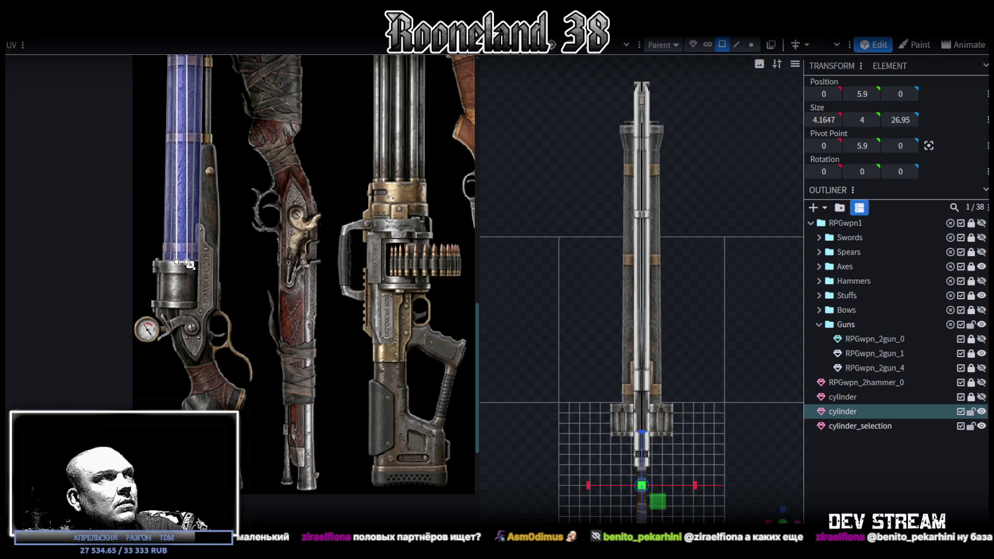
scroll(188, 264, "up", 2)
scroll(189, 263, "up", 2)
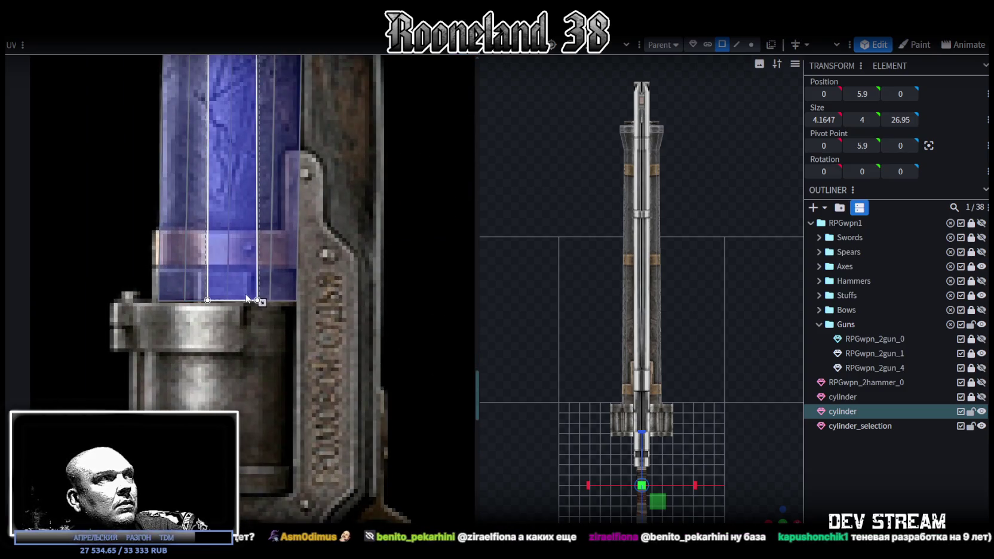
scroll(241, 476, "up", 2)
scroll(241, 476, "up", 3)
scroll(256, 256, "up", 3)
scroll(283, 432, "up", 3)
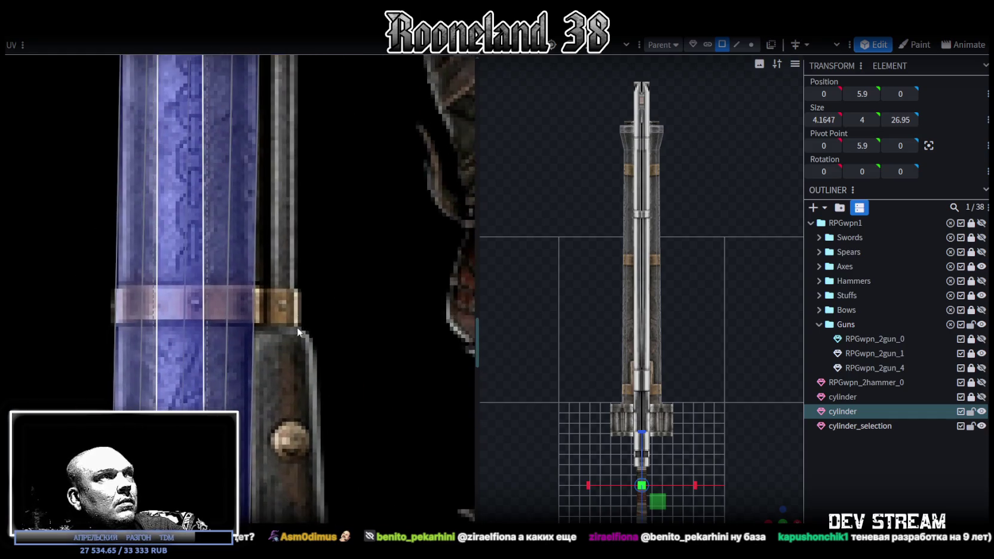
scroll(166, 68, "up", 3)
scroll(170, 198, "up", 2)
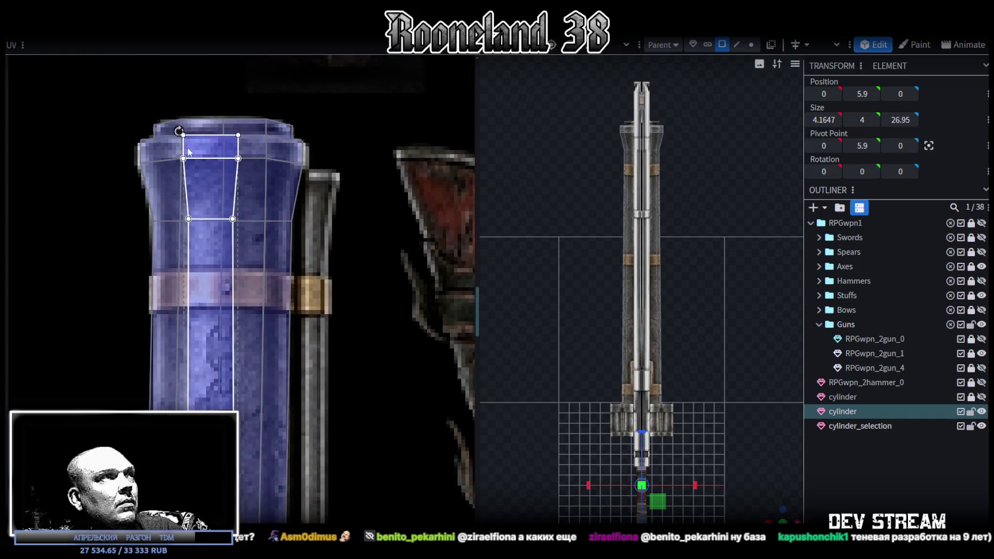
left_click_drag(179, 129, 185, 134)
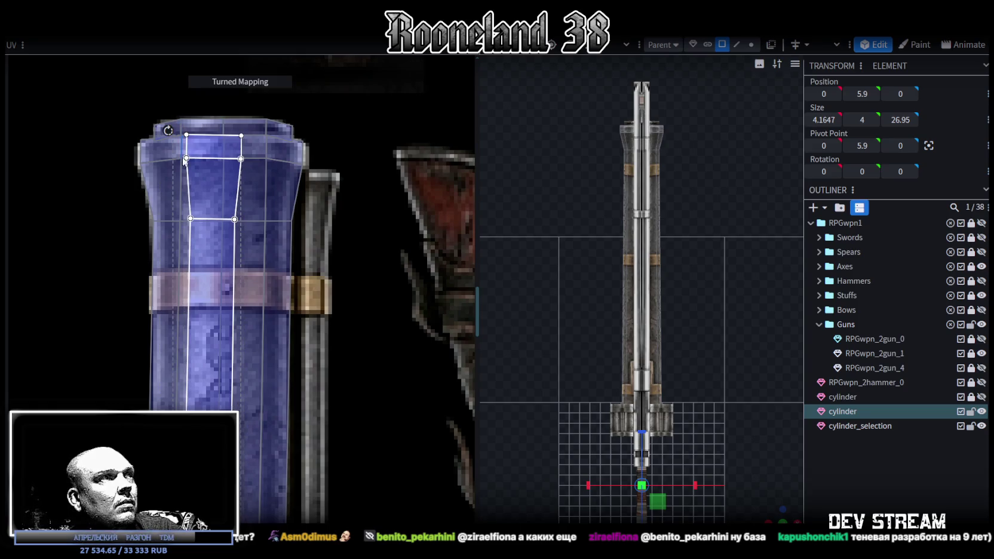
left_click_drag(201, 320, 206, 331)
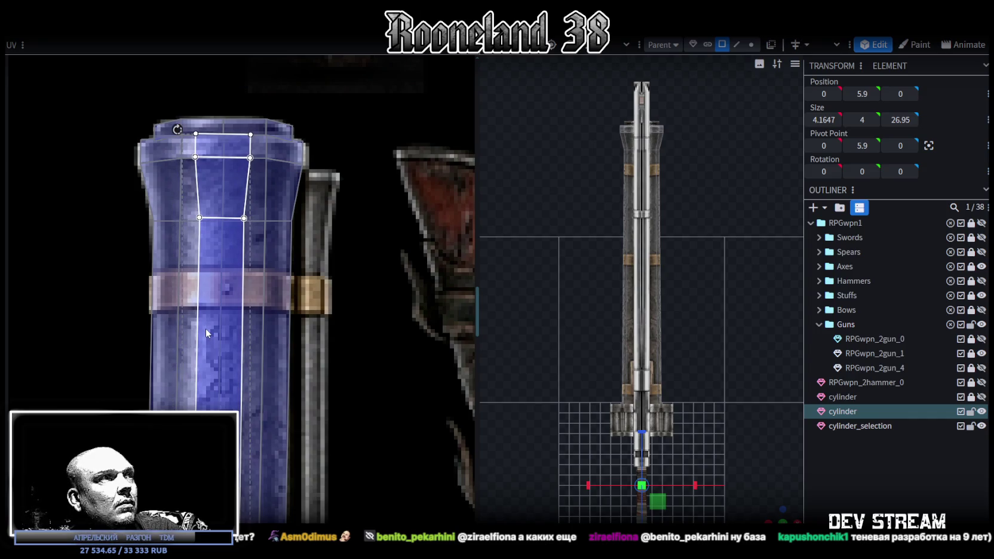
Step: Raise the bottom edge of the cylinder face's UV on the barrel texture
scroll(243, 383, "down", 5)
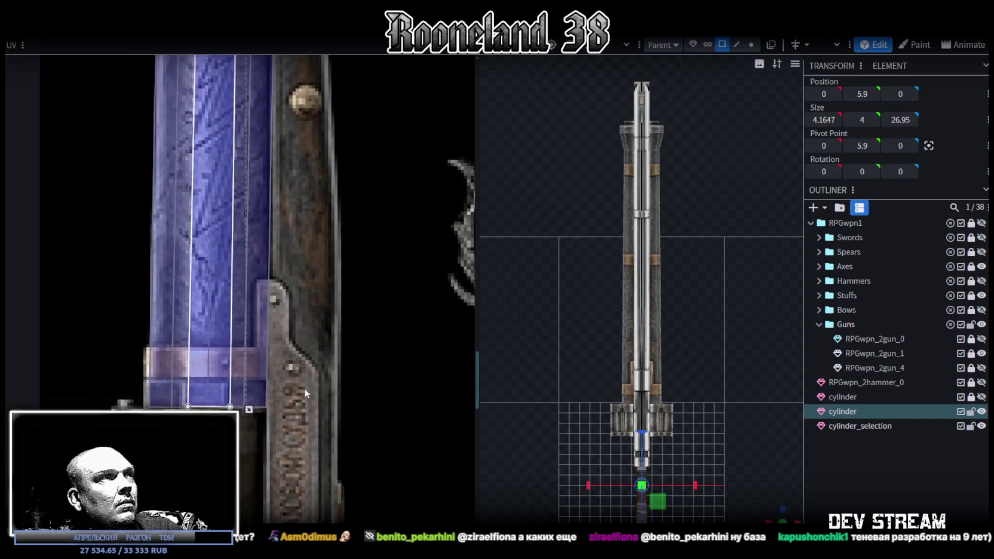
scroll(305, 386, "up", 3)
scroll(287, 329, "down", 2, "ctrl")
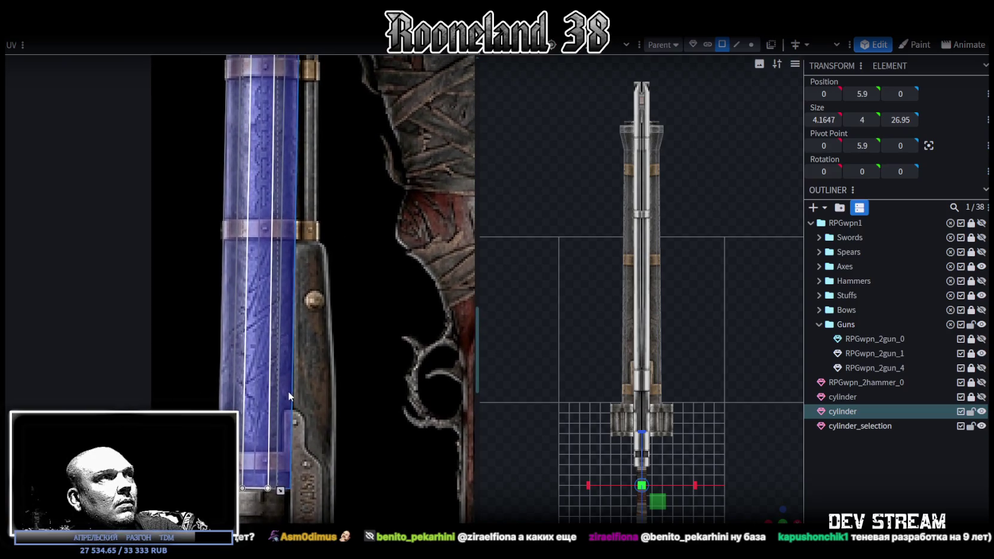
scroll(650, 459, "up", 2)
mouse_move(777, 514)
left_mouse_down()
mouse_move(622, 397)
mouse_move(664, 421)
mouse_move(707, 419)
left_mouse_up()
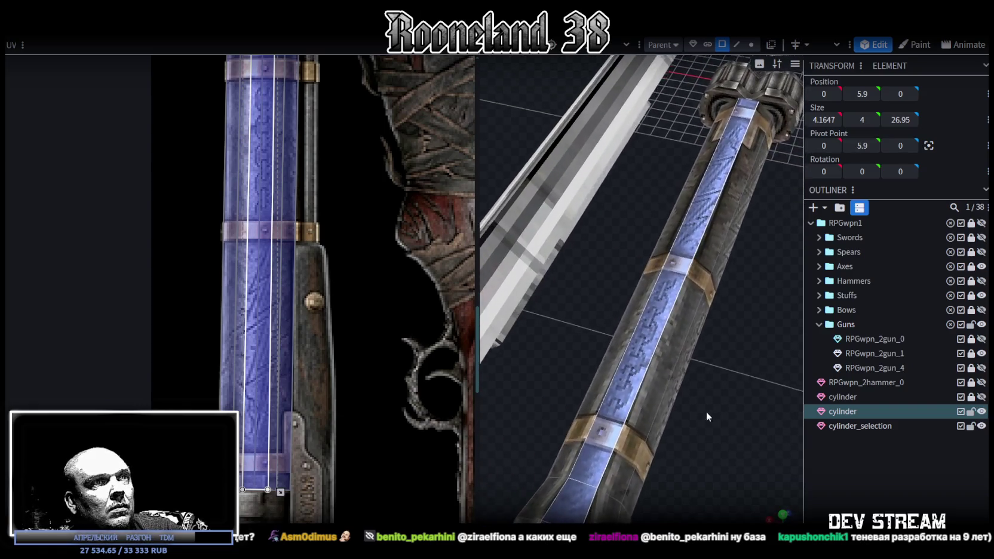
left_click_drag(281, 491, 290, 476)
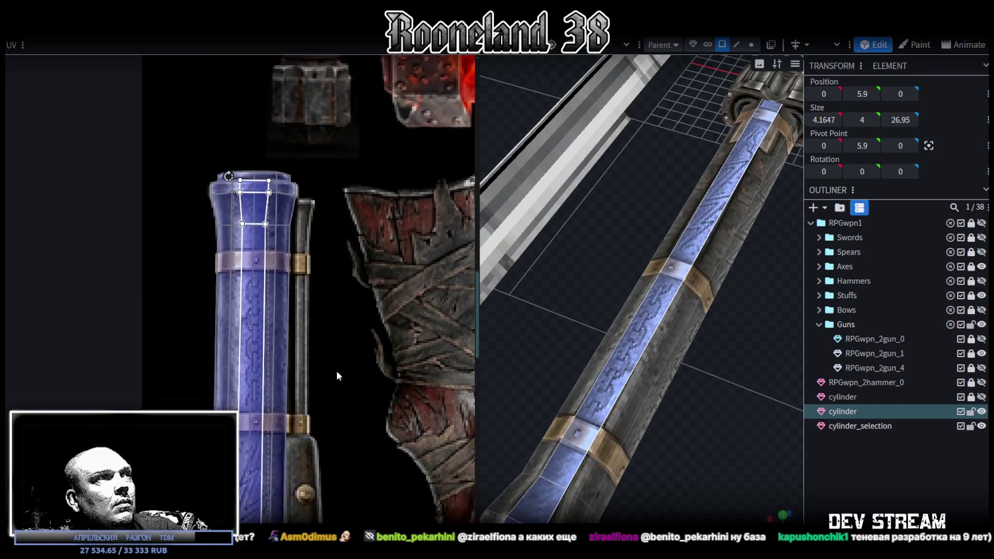
scroll(258, 231, "up", 2)
scroll(259, 231, "up", 2)
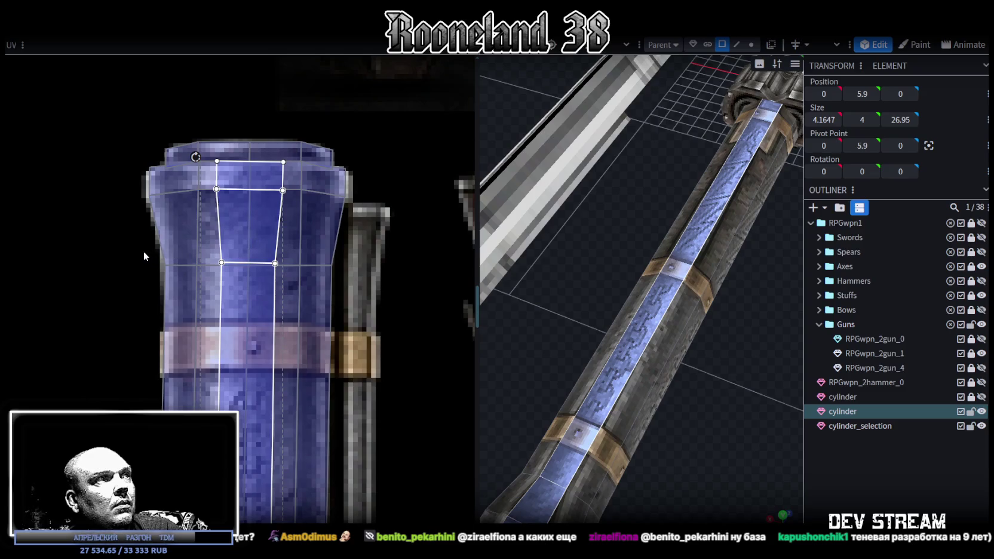
Step: Select the long strip along the barrel and shift its UV left on the blue barrel
left_click_drag(730, 410, 617, 427)
left_click(668, 454)
mouse_move(668, 454)
left_mouse_down()
mouse_move(678, 400)
mouse_move(751, 363)
mouse_move(589, 370)
mouse_move(617, 354)
left_mouse_up()
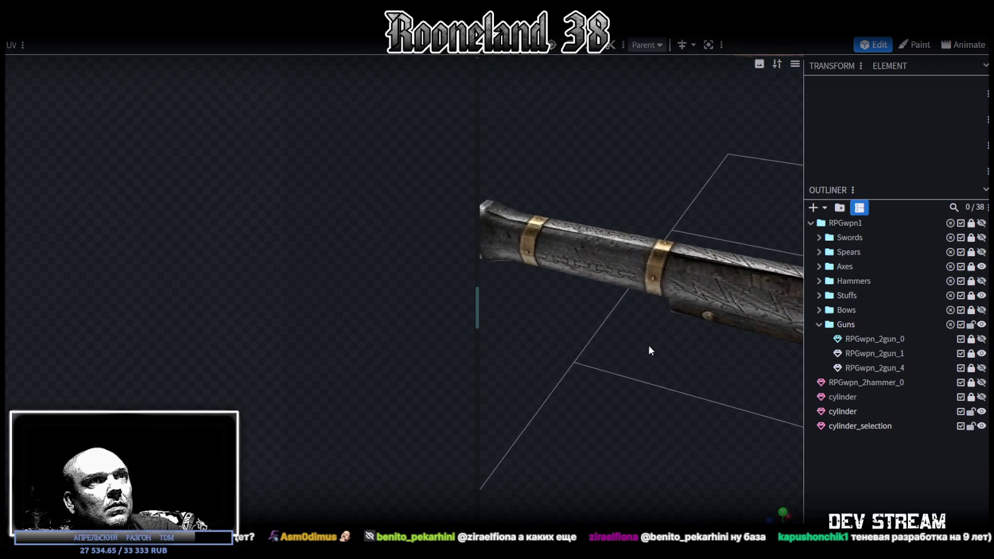
left_click(712, 281)
scroll(252, 376, "up", 3)
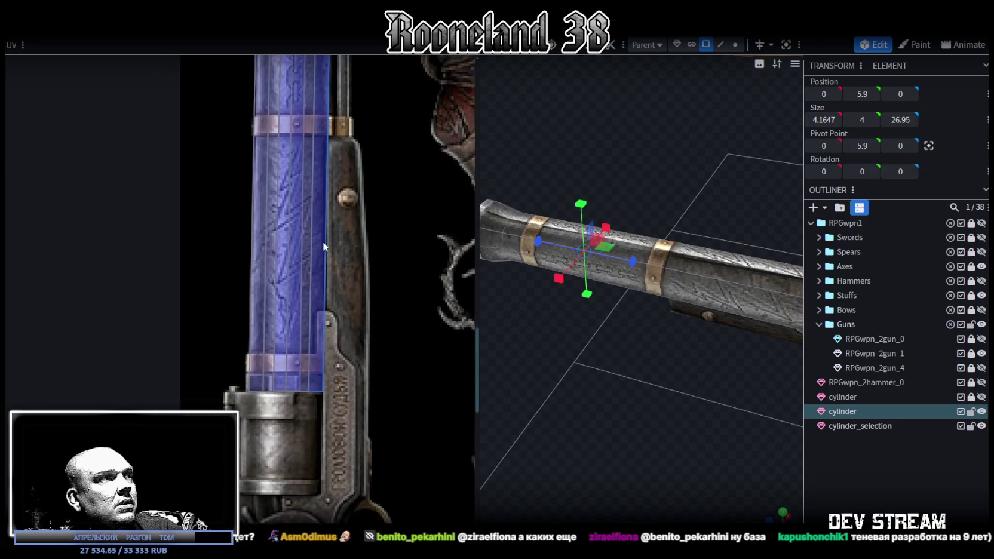
scroll(227, 380, "up", 2)
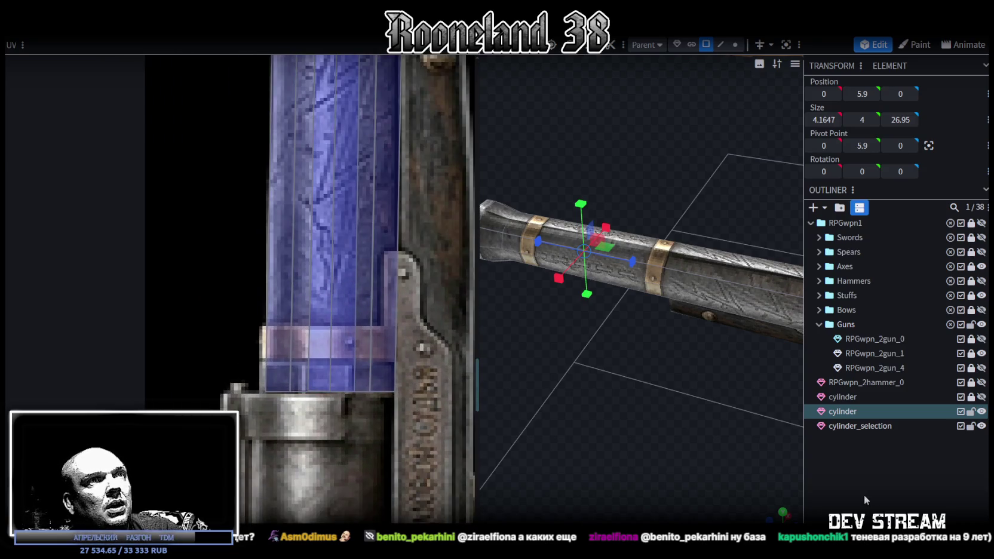
left_click(597, 400)
mouse_move(595, 408)
left_mouse_down()
mouse_move(773, 400)
mouse_move(752, 423)
mouse_move(747, 412)
left_mouse_up()
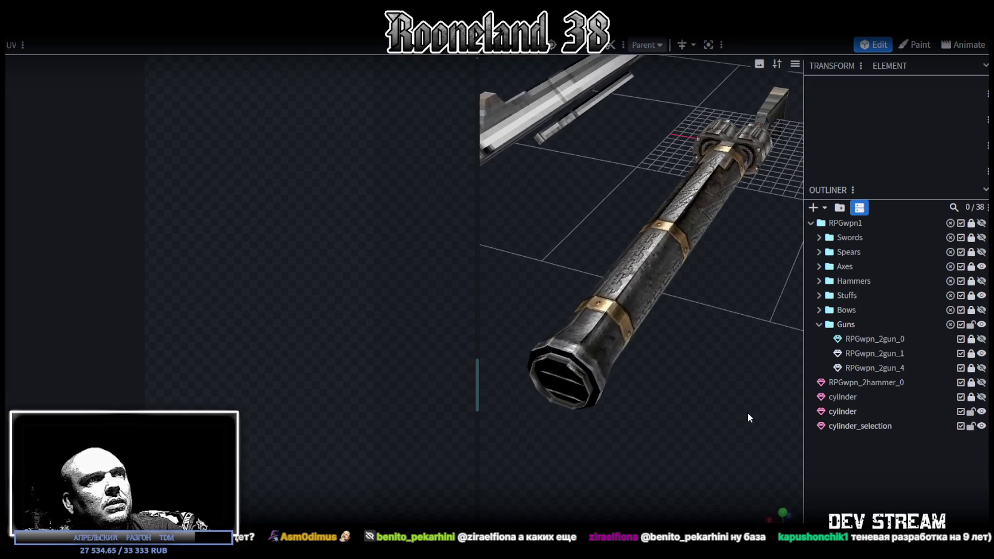
left_click(566, 348)
left_click(596, 322)
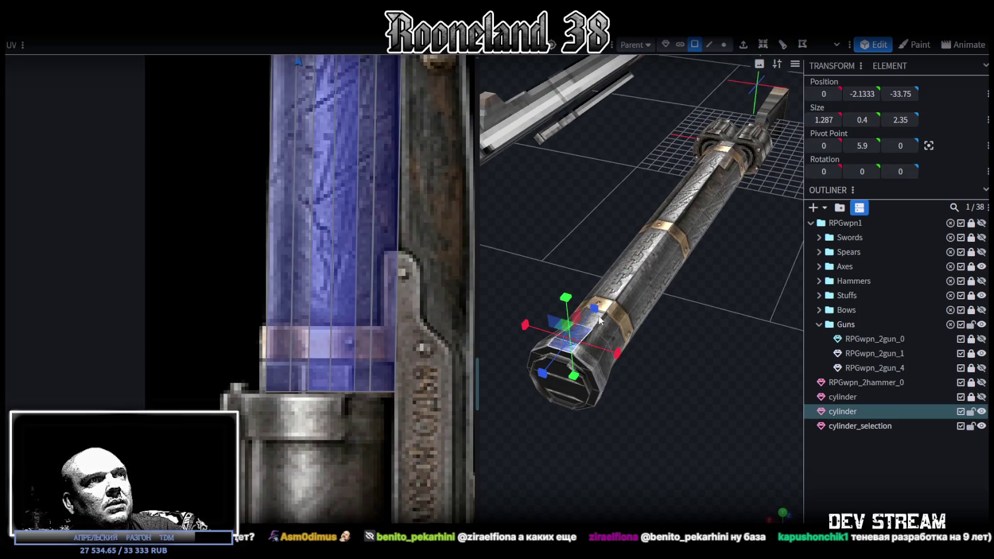
left_click(632, 272)
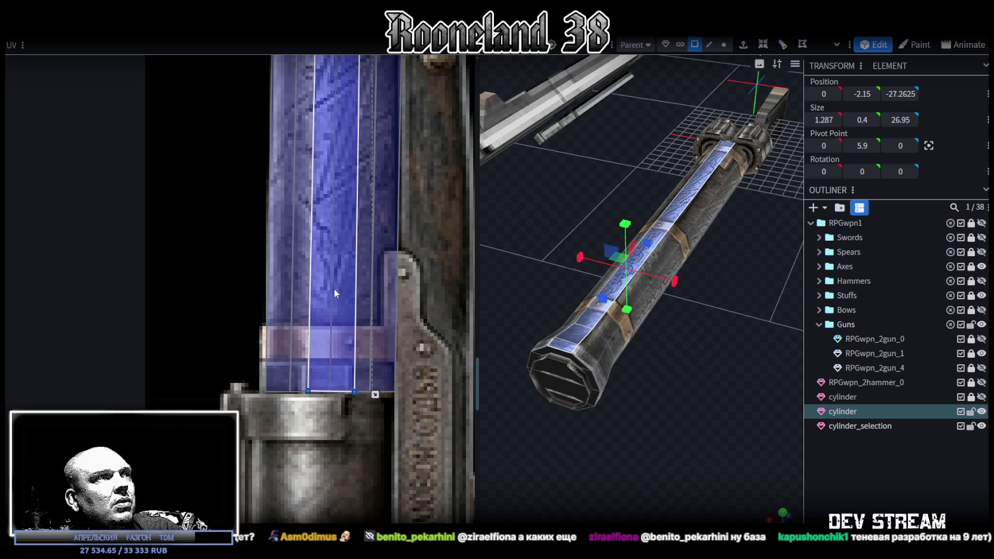
left_click_drag(328, 333, 289, 333)
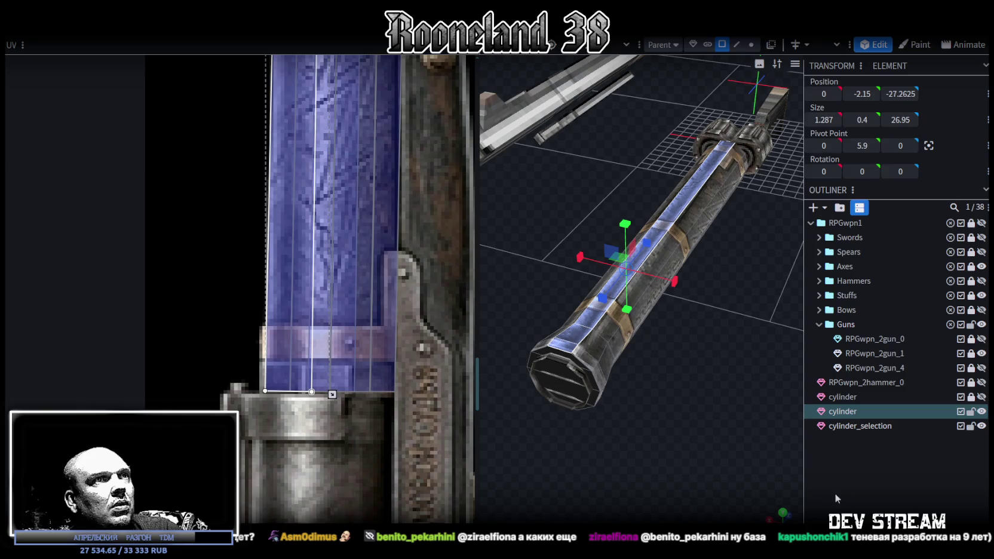
Step: Select the cylinder's top strip and neighbouring faces, then narrow their UVs and shift them onto the blue barrel
left_click(678, 438)
mouse_move(678, 433)
left_mouse_down()
mouse_move(699, 433)
mouse_move(703, 414)
mouse_move(786, 440)
mouse_move(771, 420)
mouse_move(531, 412)
mouse_move(704, 404)
mouse_move(612, 430)
mouse_move(570, 357)
left_mouse_up()
scroll(786, 440, "up", 3)
left_click_drag(478, 282, 382, 296)
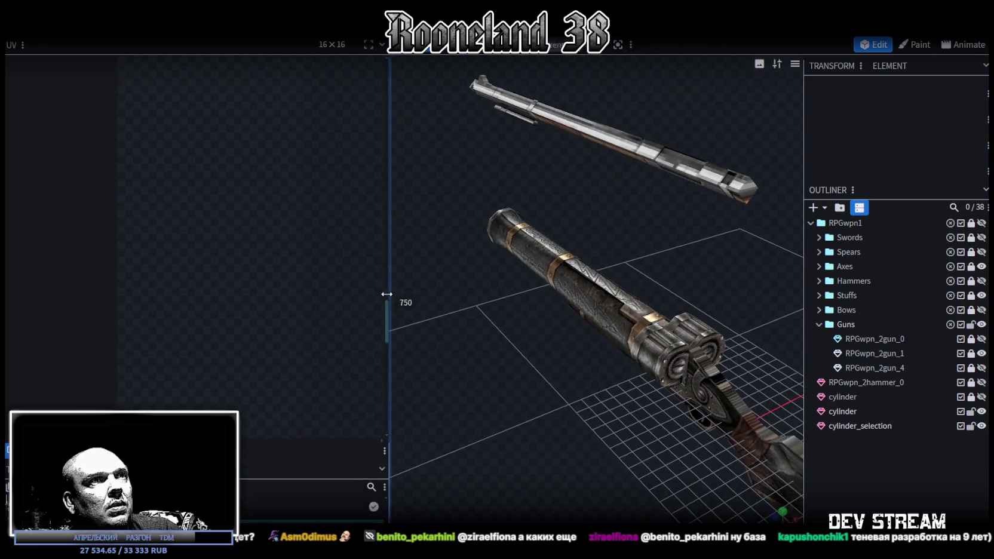
left_click(577, 284)
mouse_move(530, 378)
left_mouse_down()
mouse_move(630, 401)
mouse_move(680, 375)
mouse_move(690, 388)
mouse_move(740, 381)
mouse_move(716, 377)
left_mouse_up()
scroll(280, 227, "down", 3)
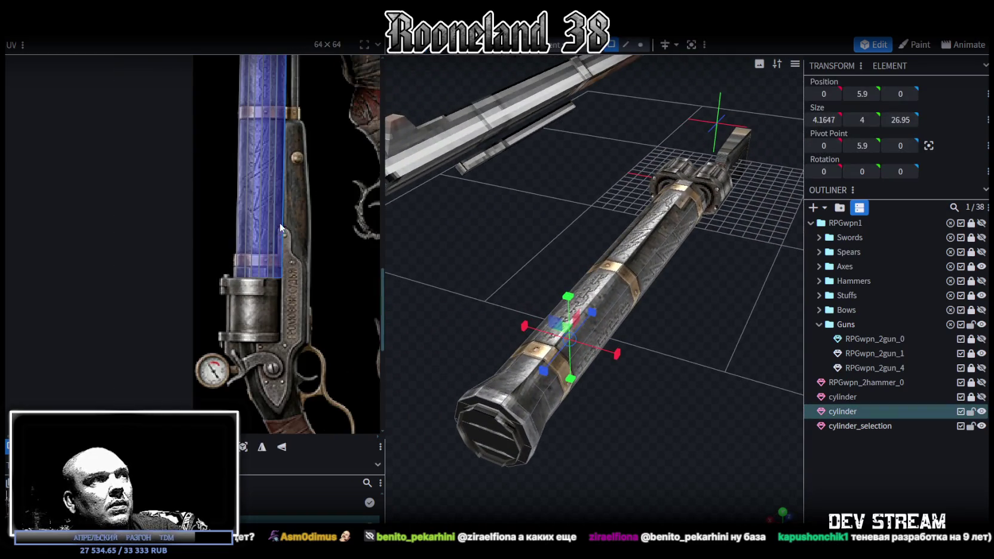
left_click(657, 221)
left_click(512, 383, "shift")
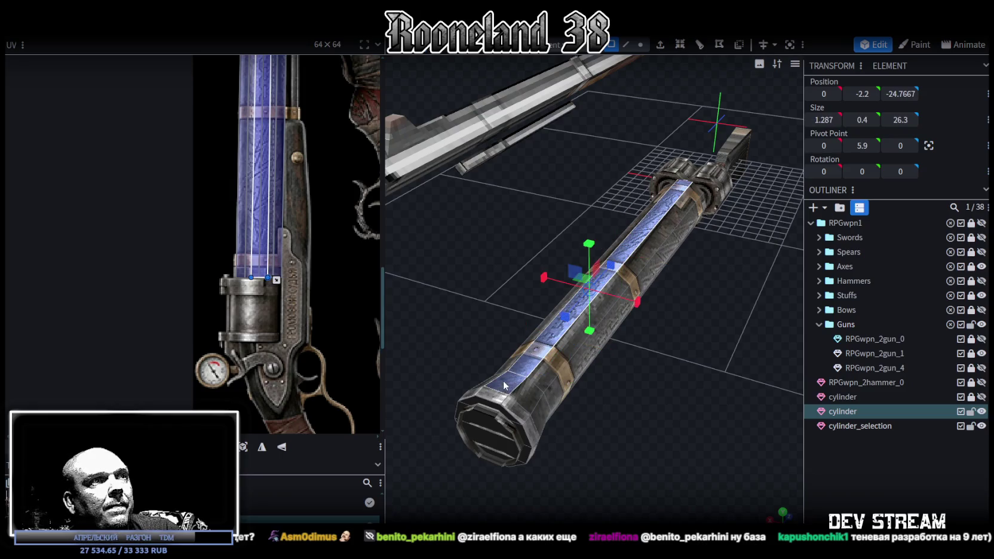
left_click(499, 396, "shift")
scroll(252, 249, "up", 3)
scroll(295, 286, "up", 2)
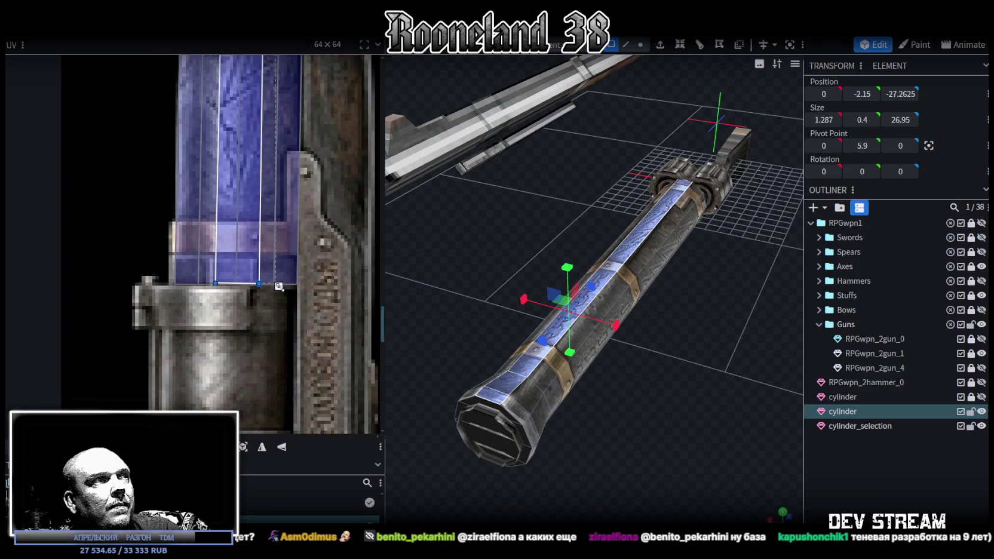
left_click_drag(277, 286, 236, 287)
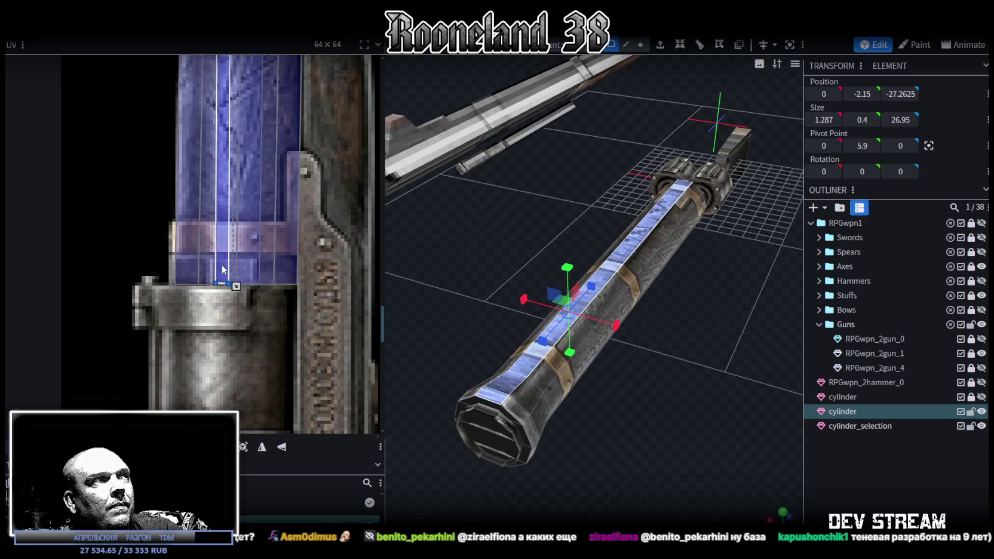
left_click_drag(224, 269, 198, 267)
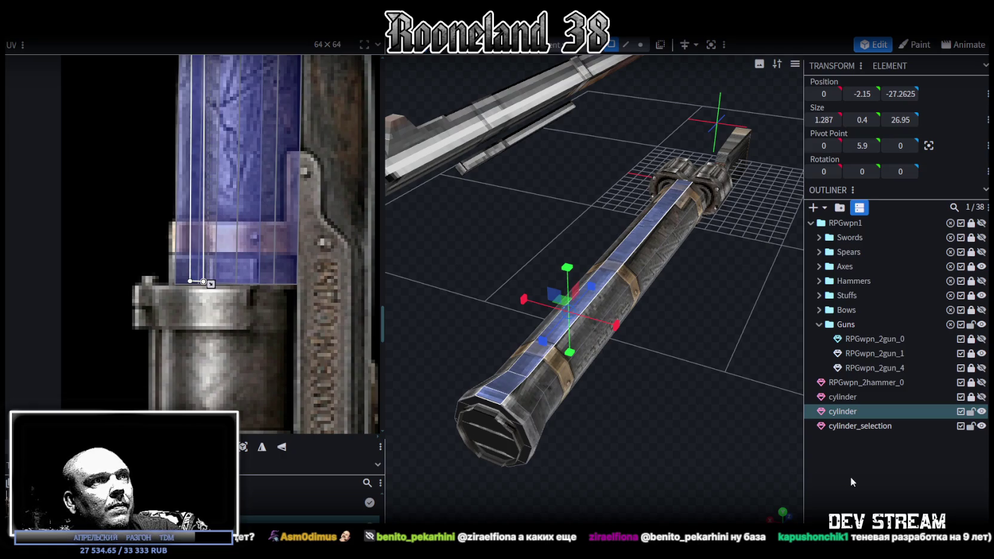
Step: Narrow another long cylinder strip's UV from the right, then clear the selection
left_click(697, 415)
mouse_move(697, 415)
left_mouse_down()
mouse_move(674, 409)
mouse_move(692, 408)
mouse_move(677, 303)
mouse_move(665, 323)
mouse_move(664, 409)
mouse_move(597, 412)
left_mouse_up()
left_click(542, 407)
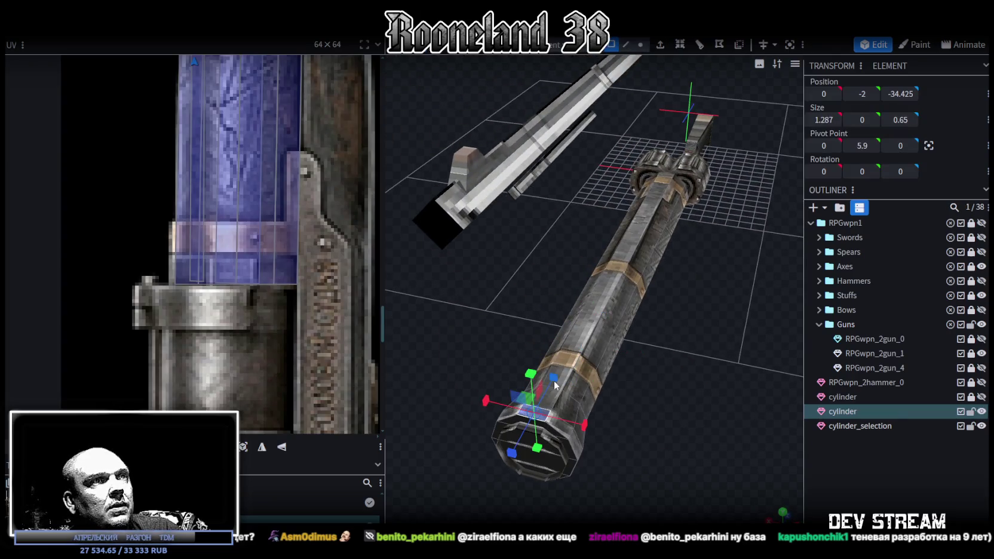
left_click(580, 355)
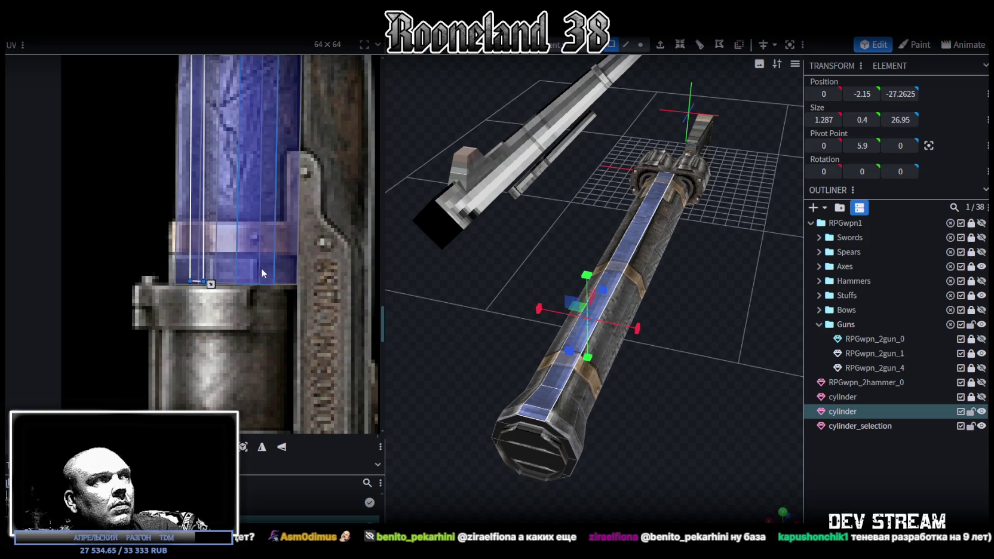
left_click_drag(210, 284, 206, 287)
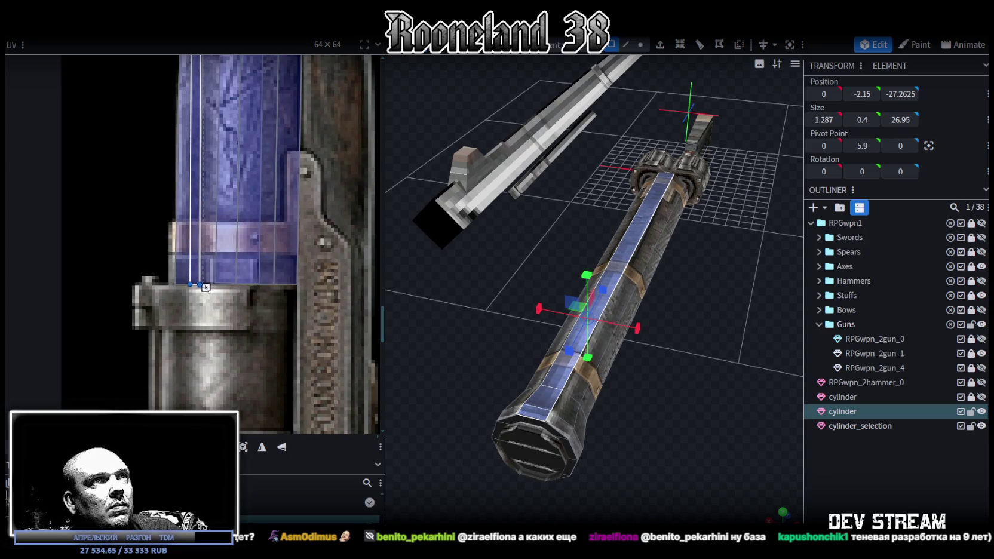
mouse_move(571, 300)
left_mouse_down()
mouse_move(611, 352)
mouse_move(625, 411)
left_mouse_up()
scroll(578, 435, "up", 3)
scroll(587, 425, "up", 3)
scroll(587, 425, "down", 3)
left_click(709, 457)
mouse_move(709, 456)
left_mouse_down()
mouse_move(534, 438)
mouse_move(554, 354)
mouse_move(616, 328)
mouse_move(621, 308)
mouse_move(665, 376)
mouse_move(557, 212)
mouse_move(553, 188)
mouse_move(534, 184)
left_mouse_up()
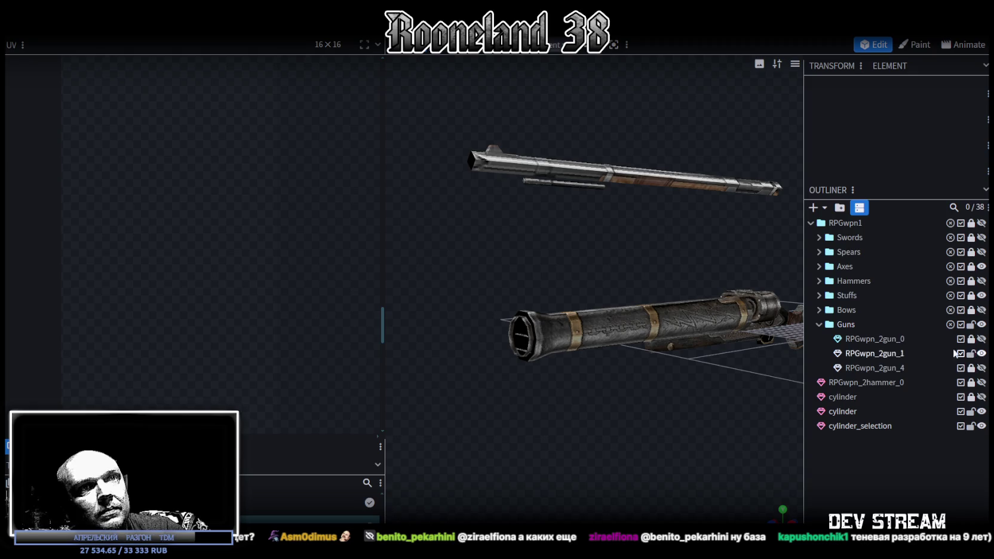
Step: Select the small rod and move it below the barrel, sliding it 5.4 units along
left_click(876, 355)
mouse_move(659, 390)
left_mouse_down()
mouse_move(717, 383)
mouse_move(602, 192)
left_mouse_up()
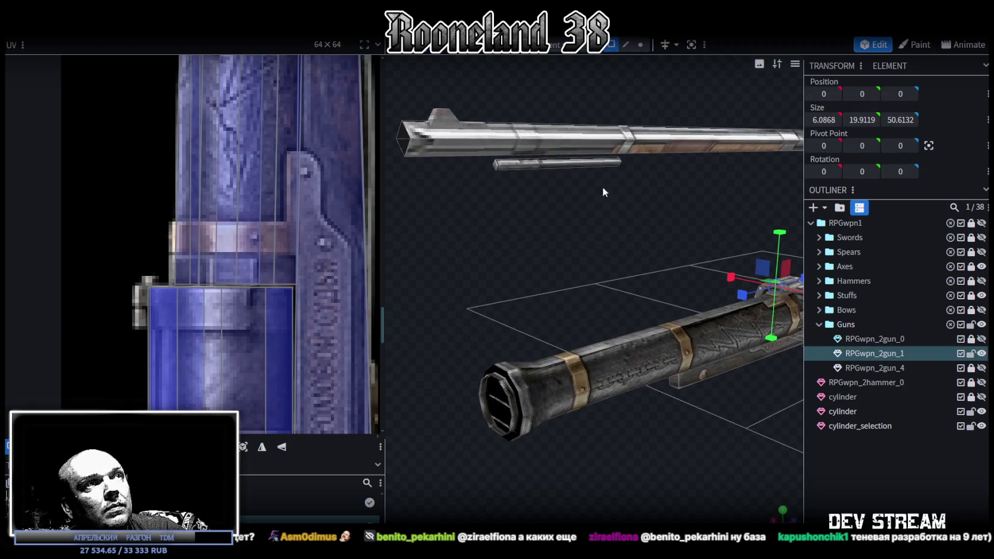
left_click(551, 164)
mouse_move(469, 190)
left_mouse_down()
mouse_move(544, 137)
mouse_move(582, 382)
left_mouse_up()
scroll(274, 274, "down", 4)
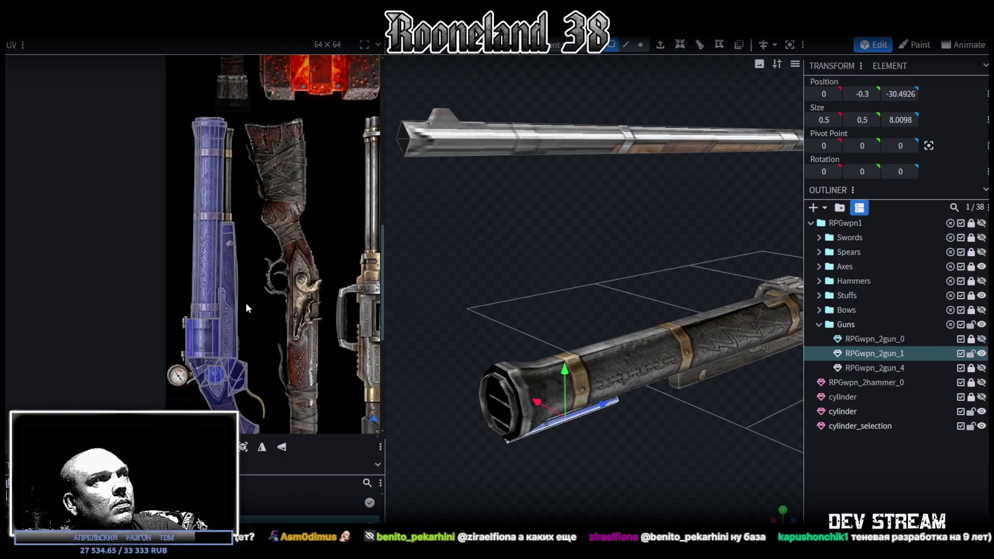
scroll(621, 465, "up", 3)
scroll(621, 465, "up", 2)
mouse_move(515, 399)
left_mouse_down()
mouse_move(606, 404)
mouse_move(610, 395)
left_mouse_up()
middle_click_drag(341, 216, 202, 149)
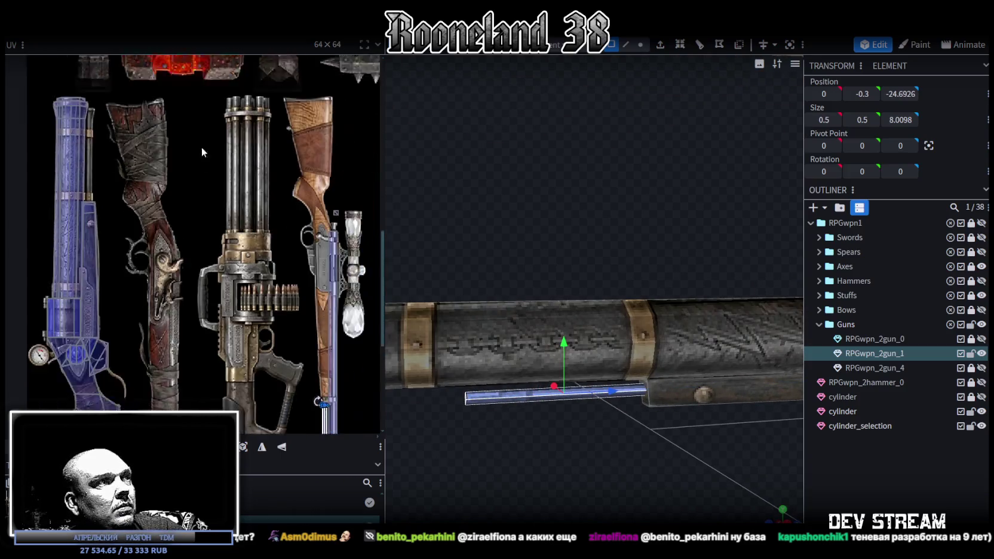
Step: Try the rod's UV on the stock textures, then move it off and mirror it vertically
scroll(294, 267, "down", 3)
scroll(280, 311, "up", 2)
scroll(273, 338, "up", 1)
left_click_drag(275, 339, 293, 312)
left_click(292, 310)
mouse_move(88, 177)
middle_mouse_down()
mouse_move(111, 209)
mouse_move(282, 354)
middle_mouse_up()
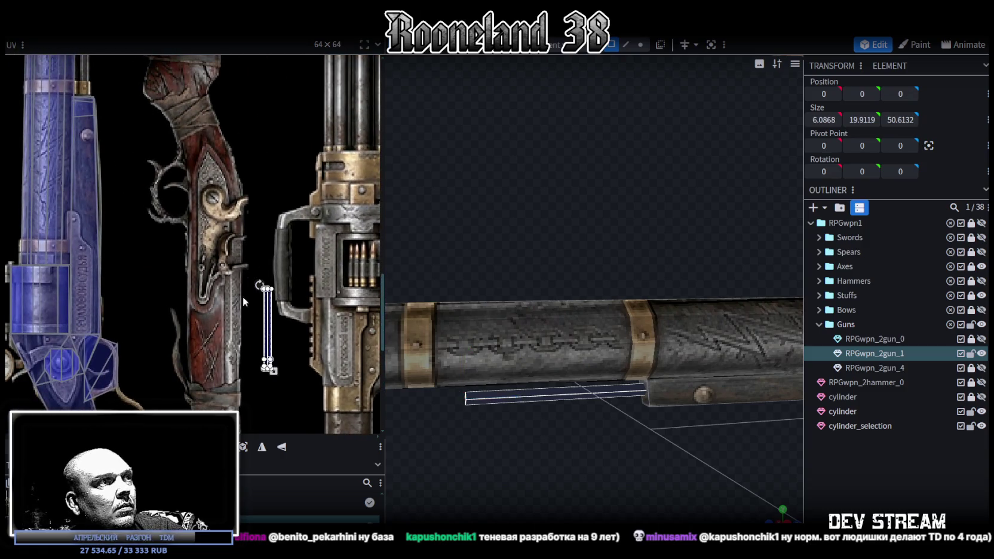
left_click_drag(272, 338, 206, 270)
scroll(408, 402, "up", 2)
scroll(209, 330, "up", 2)
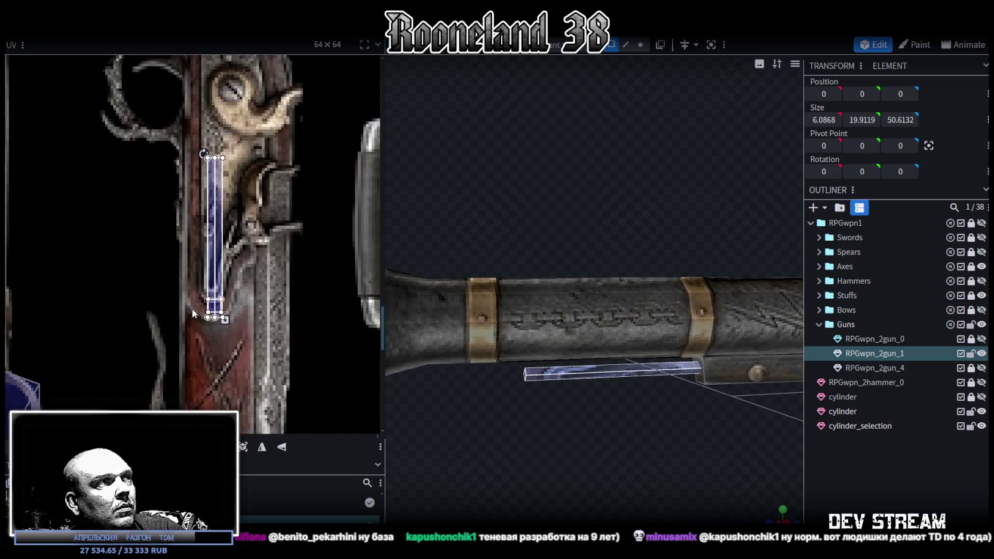
scroll(209, 330, "up", 2)
scroll(211, 314, "down", 2)
scroll(241, 270, "down", 2)
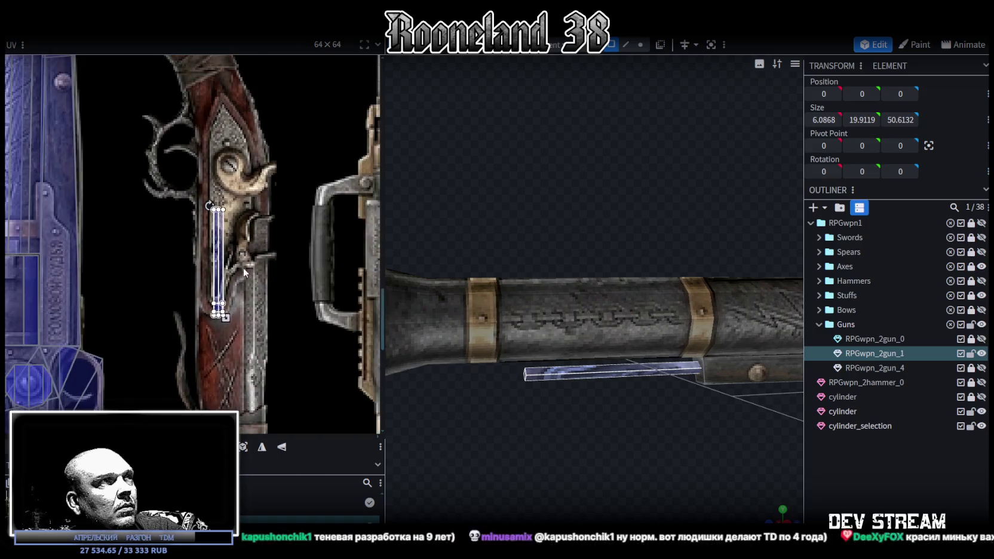
scroll(328, 373, "up", 2)
left_click_drag(293, 344, 185, 197)
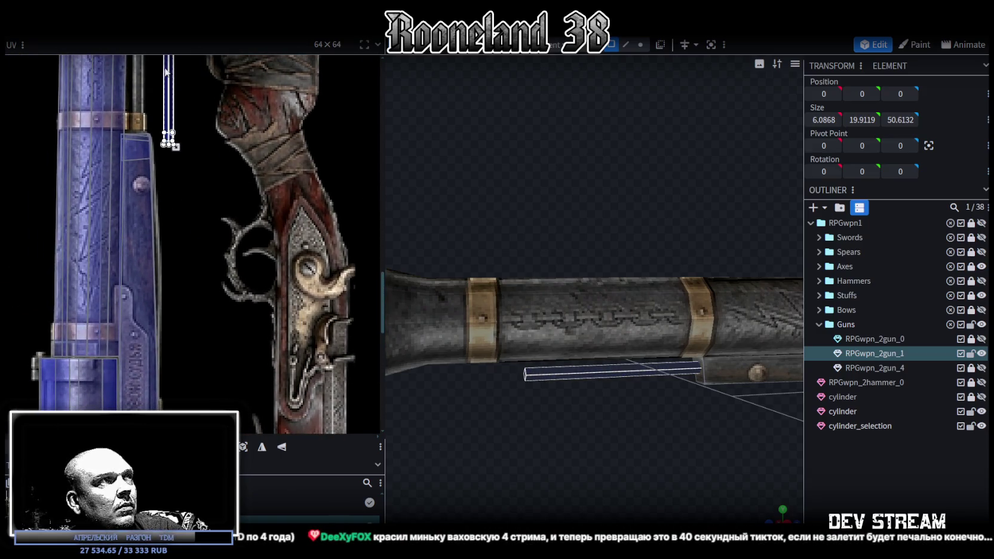
scroll(233, 331, "up", 2)
left_click(280, 448)
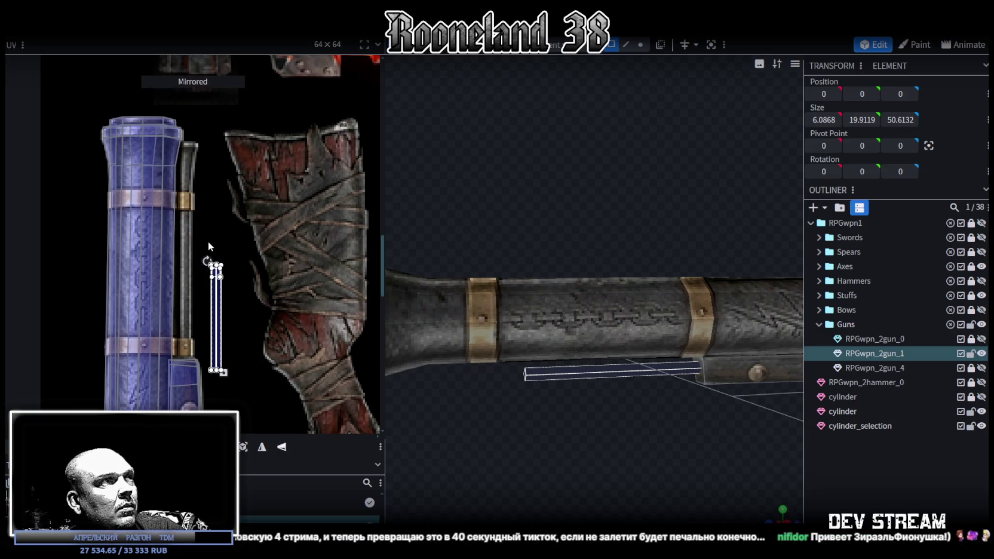
Step: Stretch and fit the rod's UV over the thin blue barrel strip of the atlas
left_click_drag(215, 303, 185, 180)
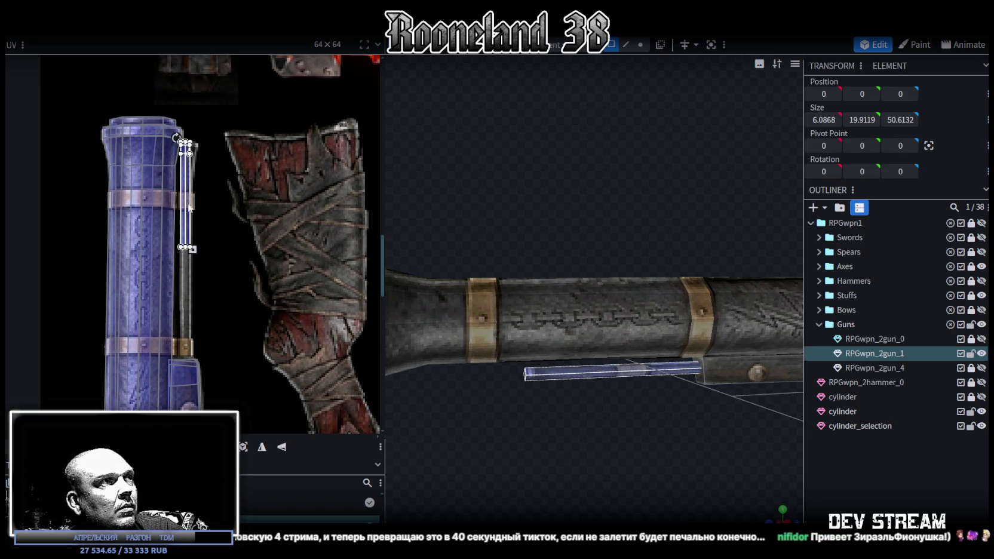
scroll(193, 222, "up", 2)
scroll(209, 269, "down", 1)
left_click_drag(202, 221, 201, 405)
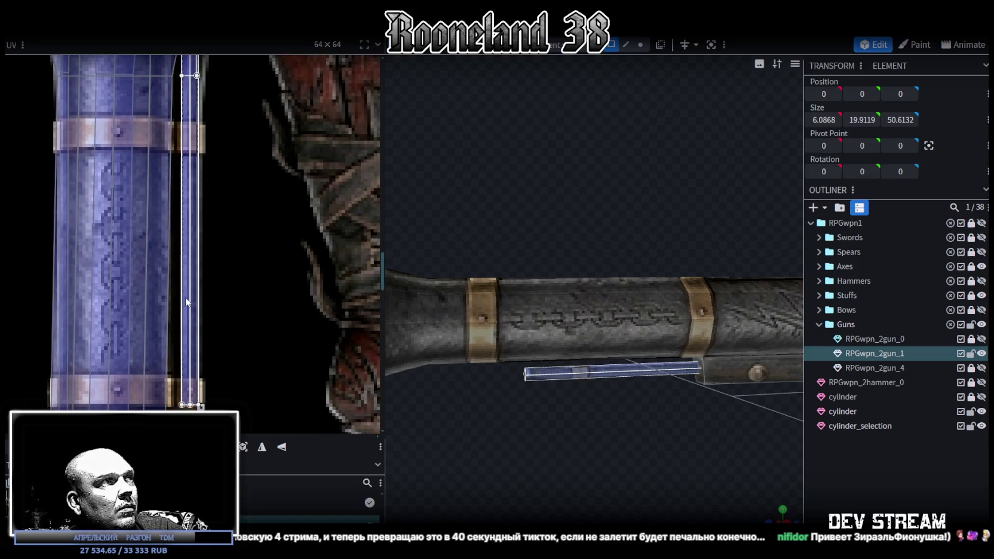
left_click_drag(187, 302, 181, 297)
left_click_drag(194, 405, 201, 409)
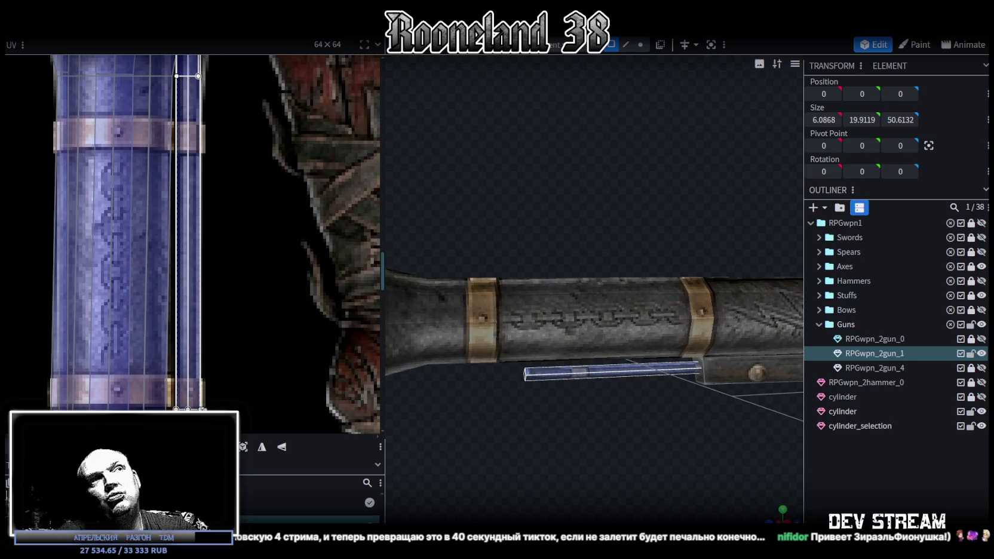
mouse_move(409, 423)
left_mouse_down()
mouse_move(581, 402)
mouse_move(614, 383)
mouse_move(699, 142)
left_mouse_up()
left_click(640, 44)
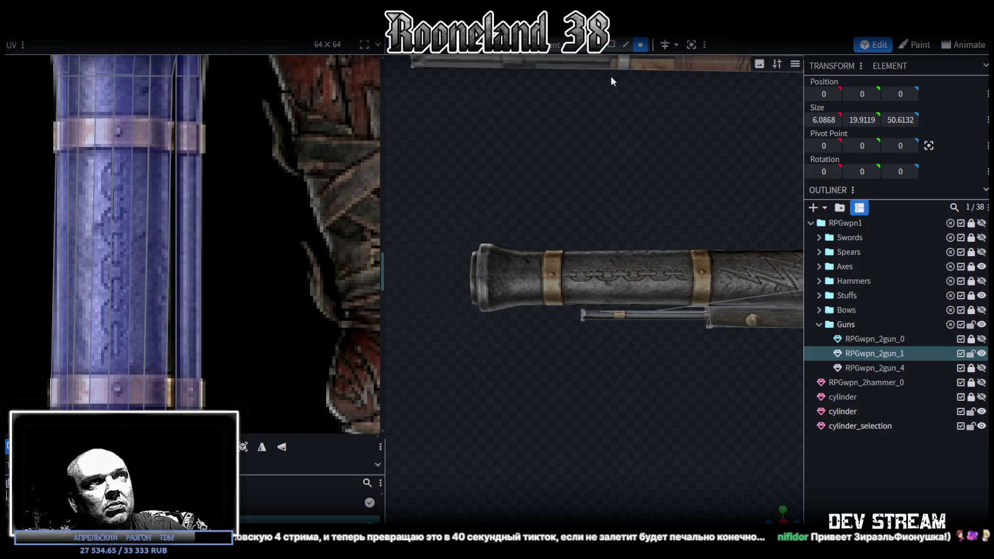
Step: Pull the small rod's end vertex further left to lengthen it
scroll(611, 361, "up", 2)
left_click(575, 324)
scroll(175, 259, "down", 3)
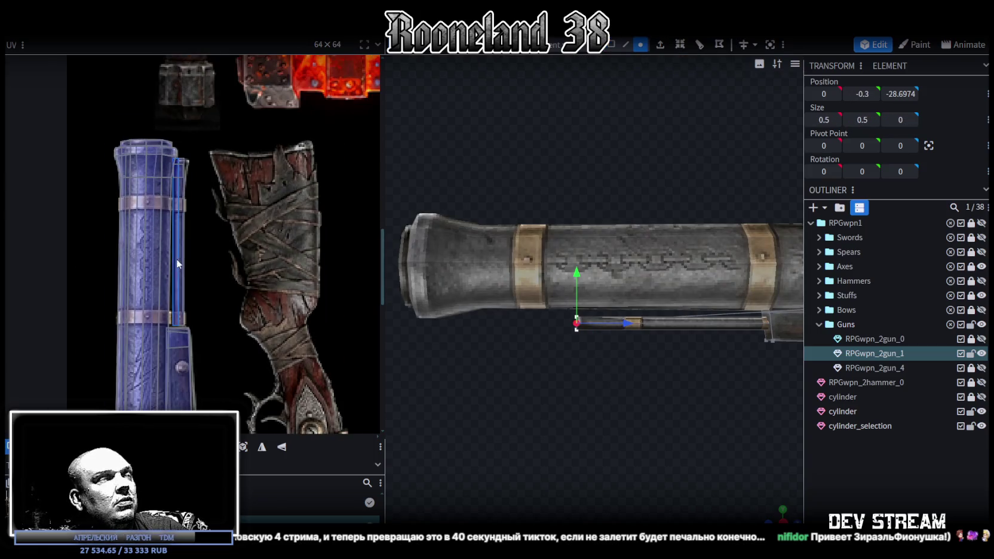
left_click_drag(557, 322, 538, 323)
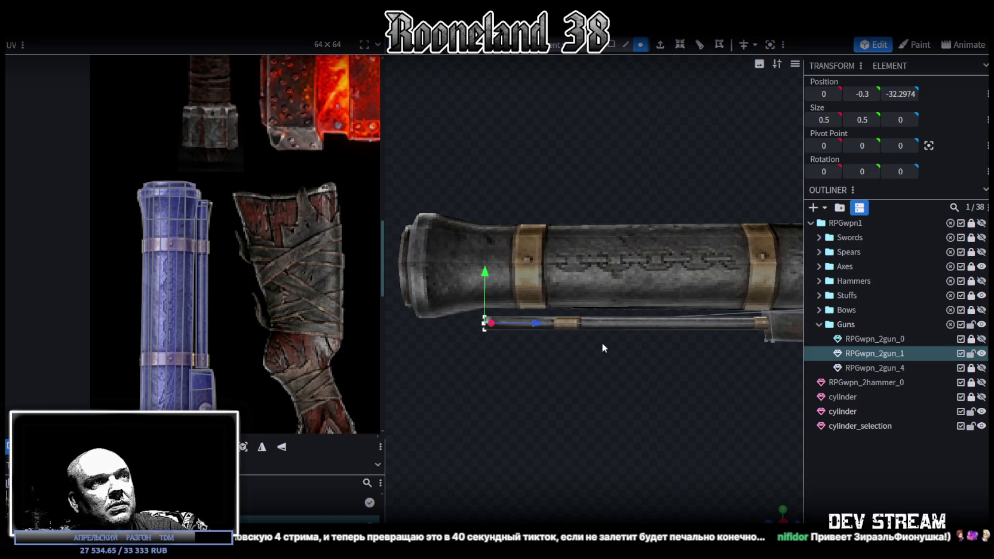
Step: Slide the whole rod left along the barrel and select its left end vertices
left_click(611, 44)
left_click(491, 325)
mouse_move(672, 324)
left_mouse_down()
mouse_move(662, 325)
mouse_move(671, 320)
left_mouse_up()
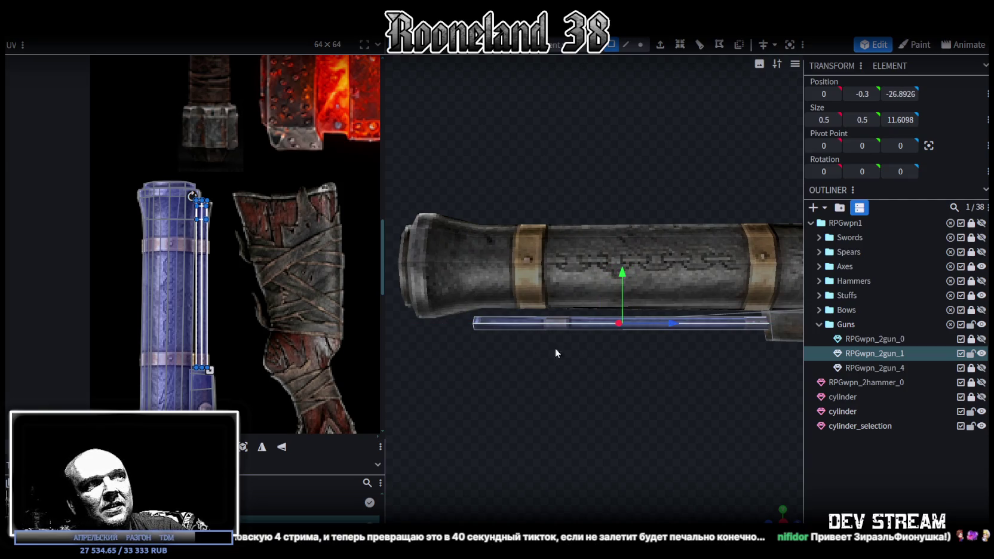
scroll(567, 359, "up", 2)
scroll(578, 375, "up", 2)
left_click(643, 45)
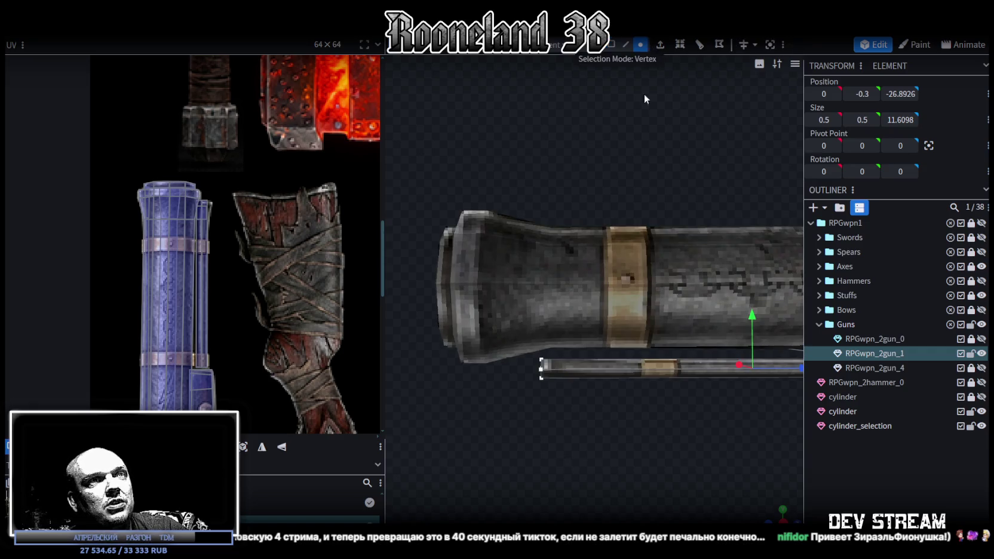
mouse_move(528, 389)
left_mouse_down()
mouse_move(559, 354)
mouse_move(572, 433)
mouse_move(651, 431)
mouse_move(592, 413)
mouse_move(656, 110)
left_mouse_up()
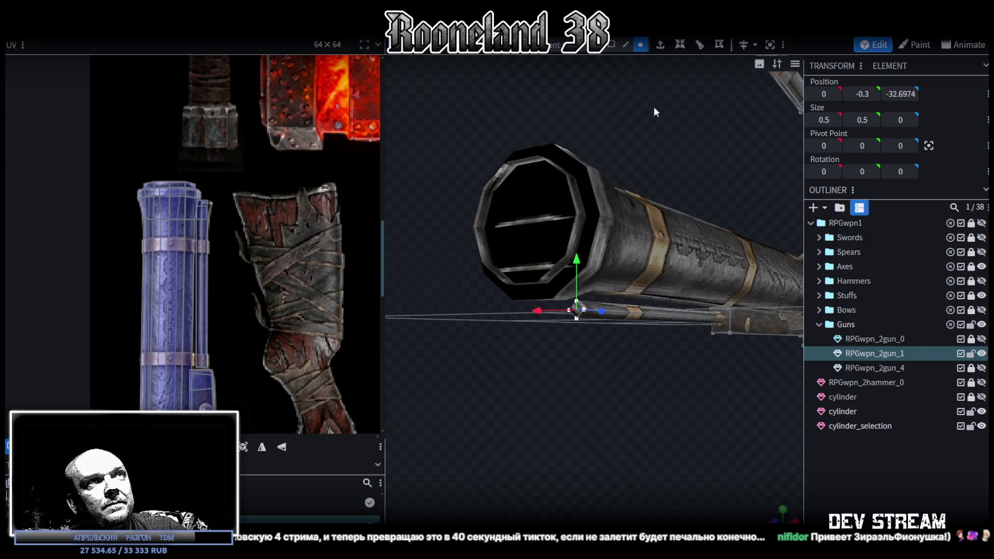
Step: Resize the rod's side face to make the rod 0.8 thick
left_click(610, 45)
left_click(638, 309)
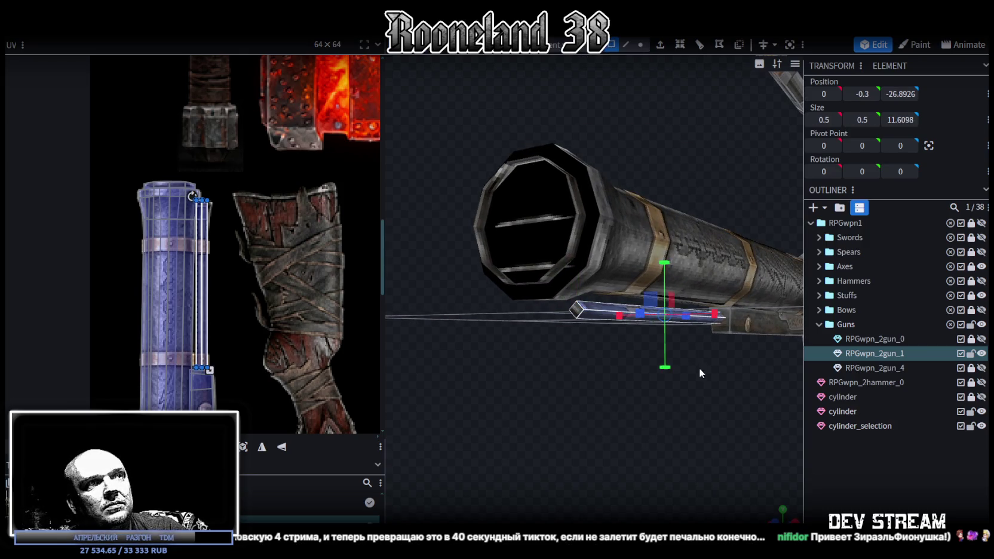
left_click_drag(650, 297, 657, 294)
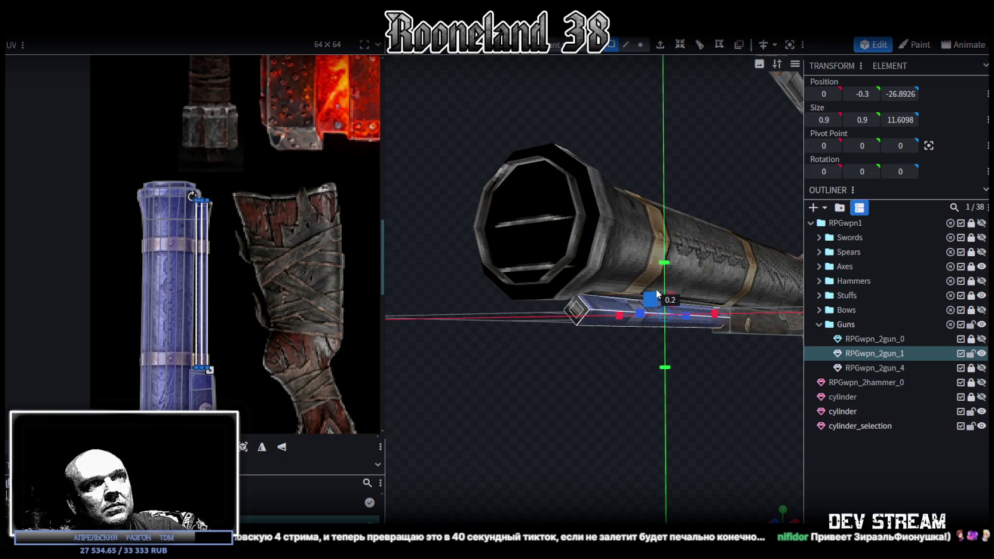
left_click_drag(653, 294, 657, 307)
left_click_drag(663, 394, 571, 416)
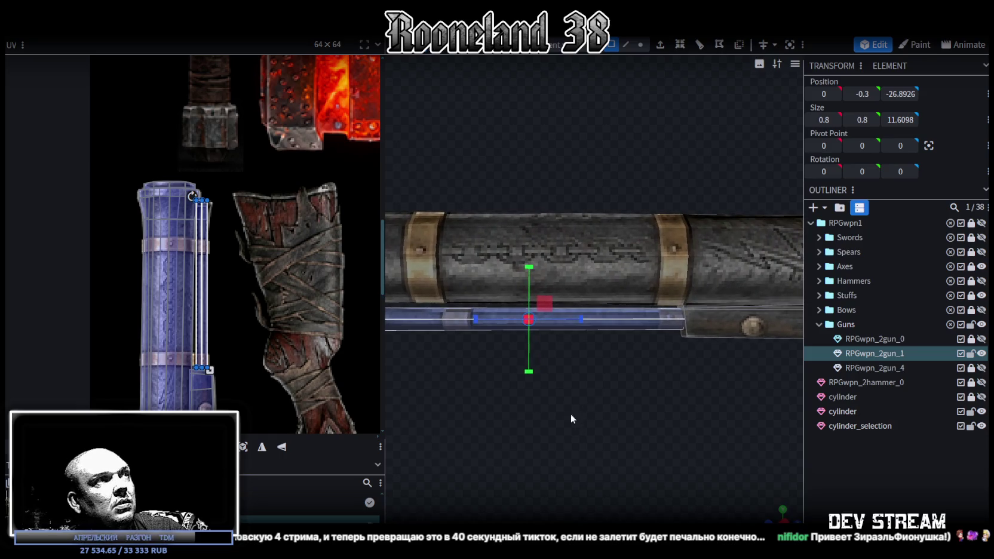
left_click_drag(643, 421, 682, 401)
mouse_move(639, 365)
left_mouse_down()
mouse_move(620, 424)
mouse_move(651, 301)
mouse_move(637, 300)
left_mouse_up()
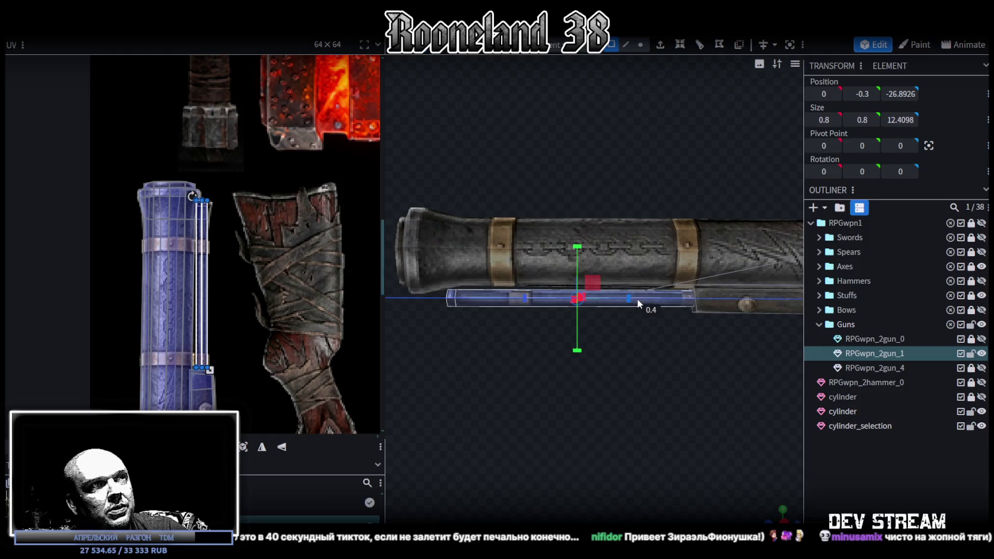
Step: Move the rod left and up so it sits snug under the barrel
key("v")
left_click_drag(618, 298, 616, 299)
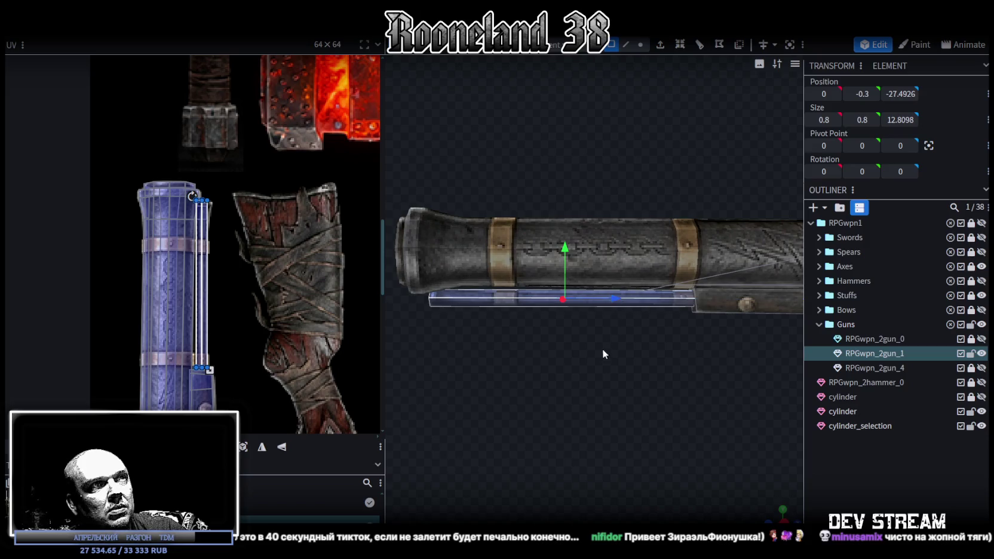
scroll(620, 360, "up", 2)
scroll(618, 372, "up", 2)
scroll(573, 255, "up", 1)
left_click_drag(573, 253, 583, 245)
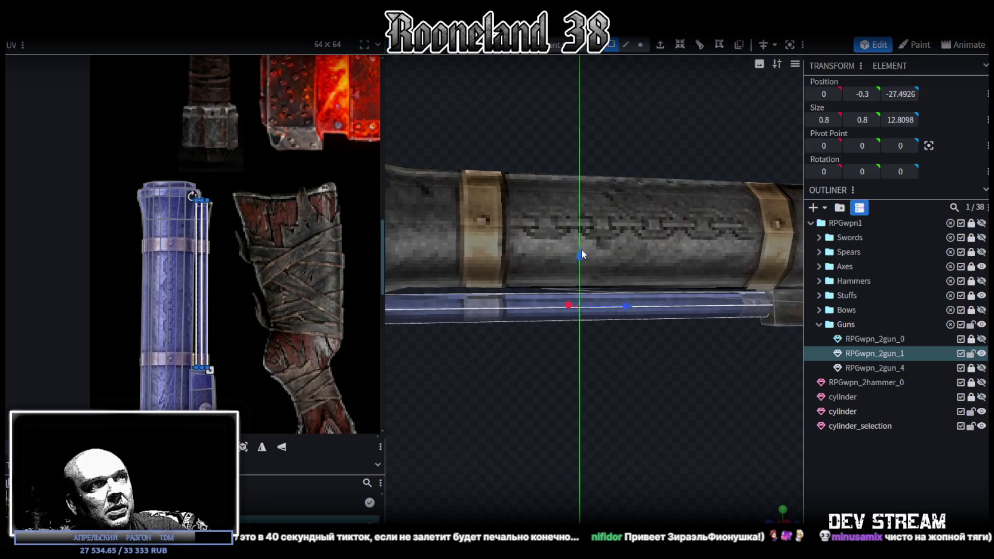
Step: Deselect everything, then select the barrel cylinder at the muzzle end
mouse_move(578, 326)
left_mouse_down()
mouse_move(593, 367)
mouse_move(603, 364)
mouse_move(566, 376)
mouse_move(501, 357)
mouse_move(463, 377)
mouse_move(537, 388)
mouse_move(574, 380)
mouse_move(663, 399)
mouse_move(618, 419)
left_mouse_up()
left_click(900, 467)
scroll(605, 371, "down", 1)
scroll(634, 411, "up", 1)
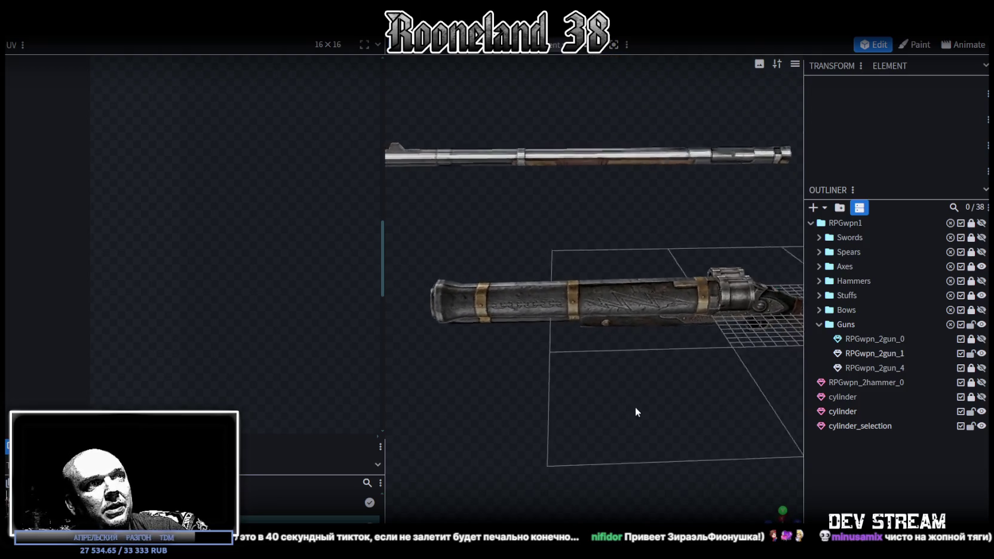
scroll(630, 379, "up", 2)
scroll(639, 377, "up", 2)
left_click_drag(653, 377, 697, 402)
scroll(696, 397, "down", 3)
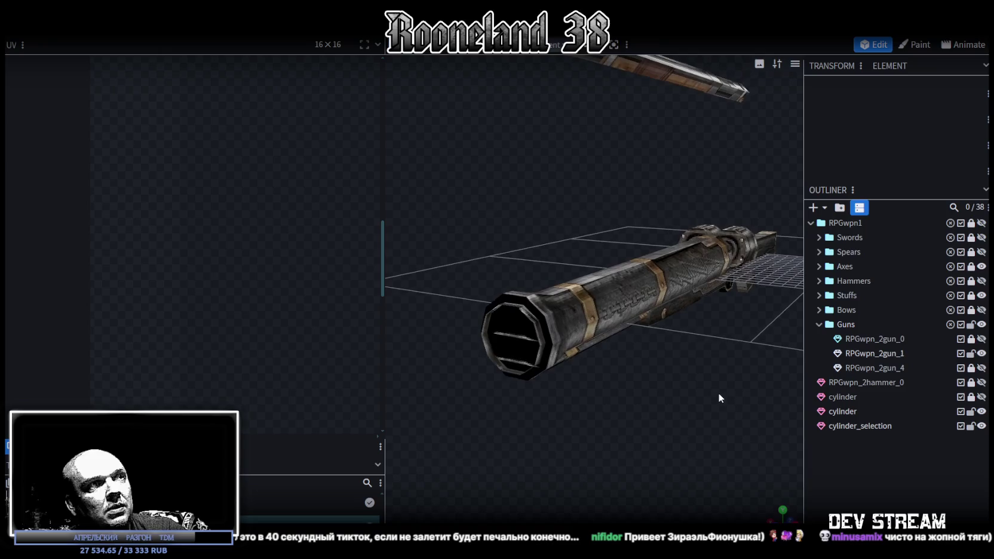
left_click(515, 321)
mouse_move(515, 321)
left_mouse_down()
mouse_move(553, 417)
mouse_move(589, 411)
mouse_move(563, 289)
left_mouse_up()
scroll(551, 394, "up", 2)
Step: Select and inspect the barrel's muzzle end face, then deselect it
left_click(561, 327)
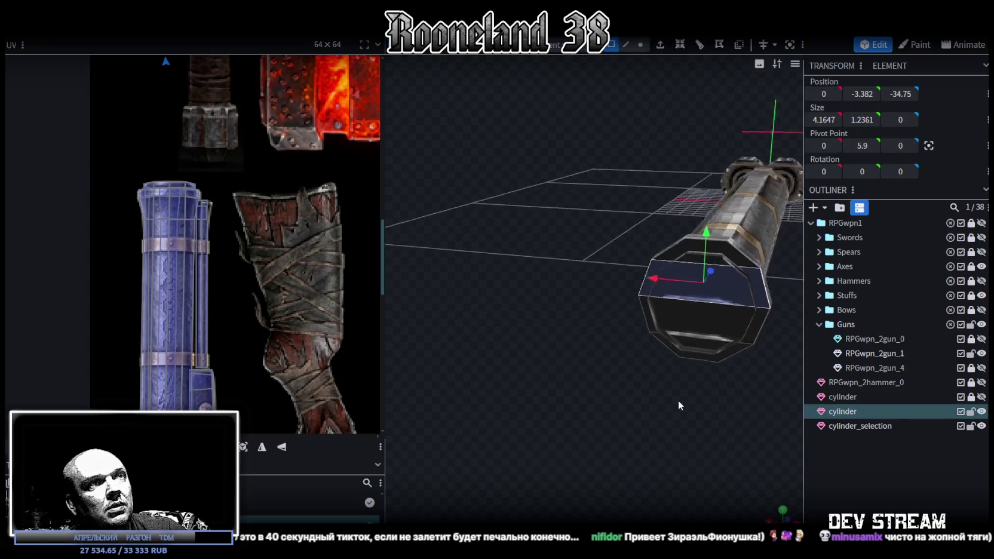
left_click_drag(619, 392, 568, 397)
left_click(562, 322)
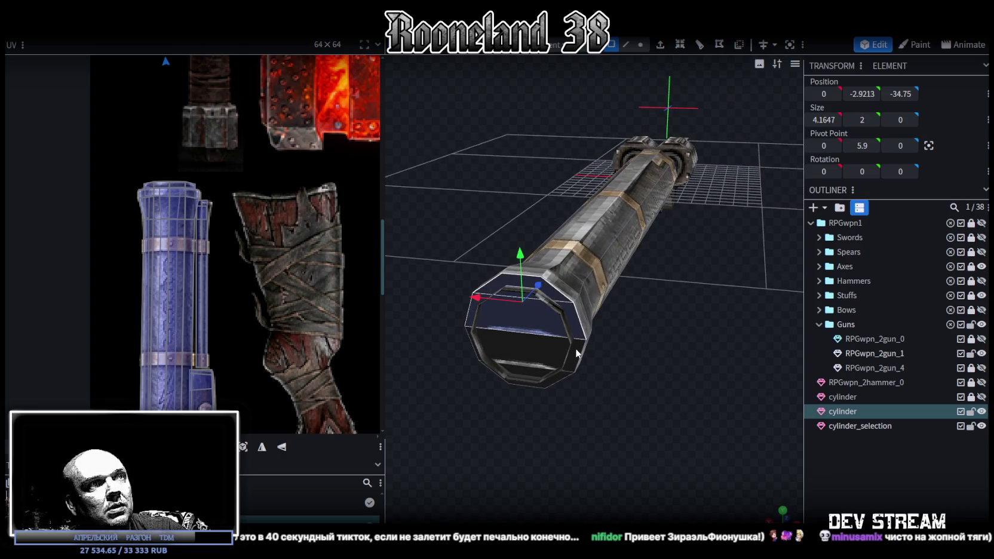
left_click_drag(565, 374, 606, 382)
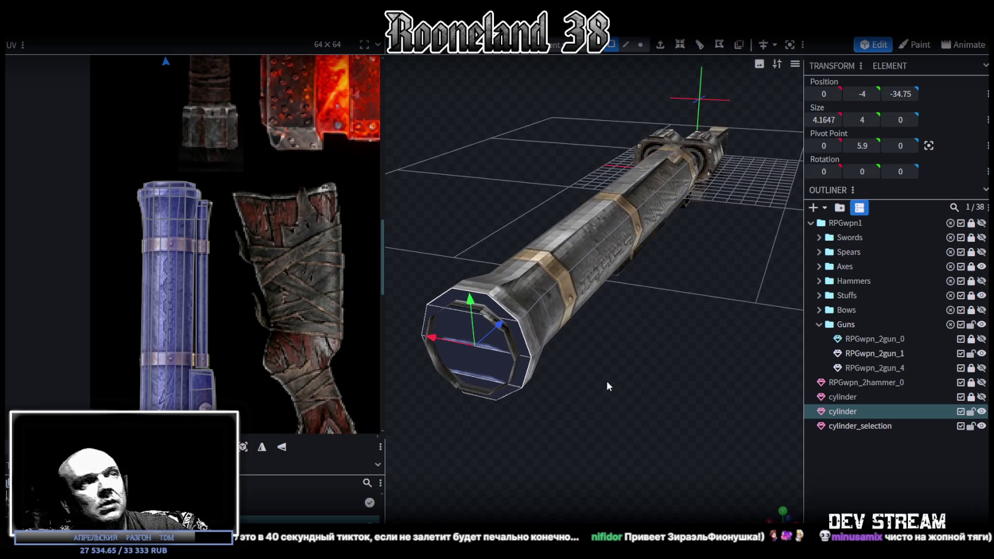
left_click(580, 356)
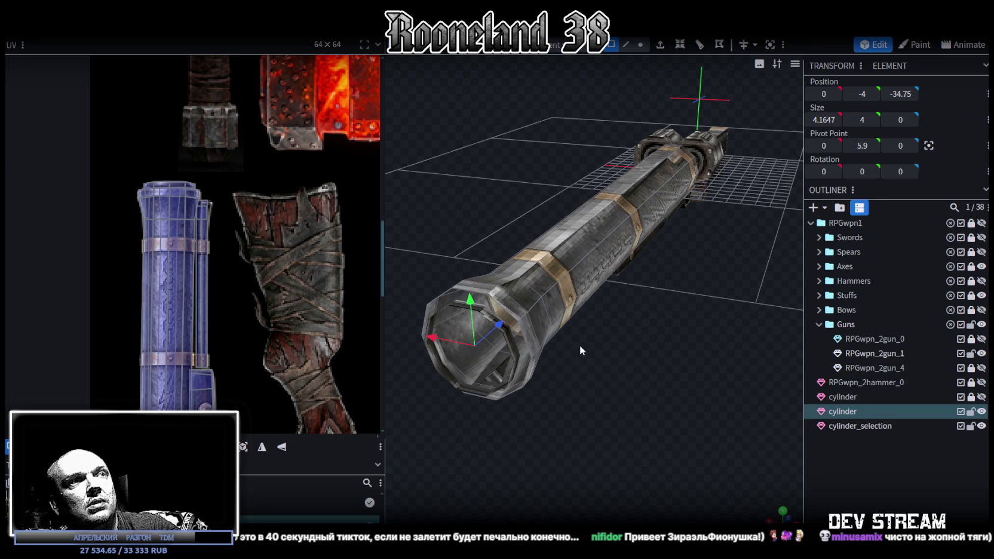
Step: Select both cylinder_selection and cylinder meshes and bring up their actions menu
left_click(625, 45)
scroll(509, 252, "up", 3)
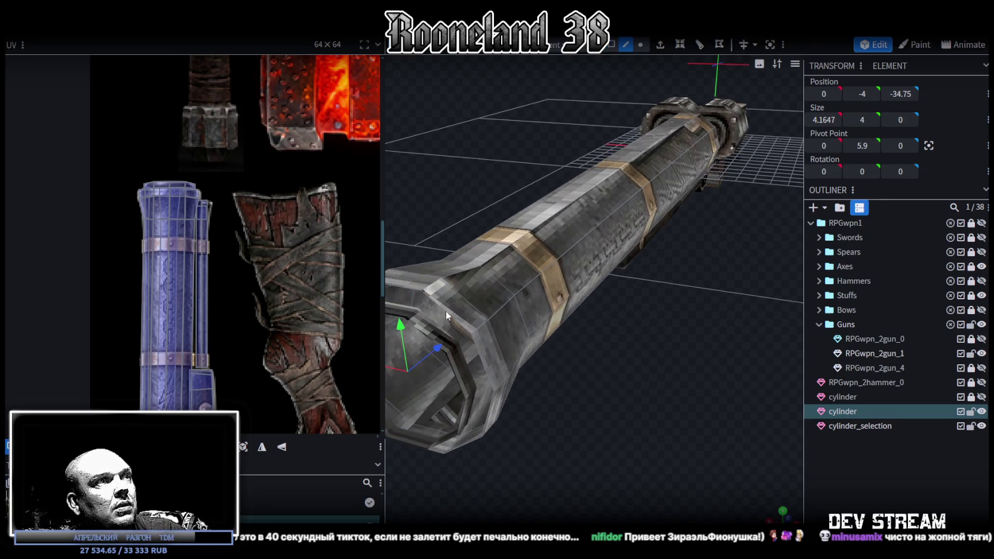
left_click(434, 323)
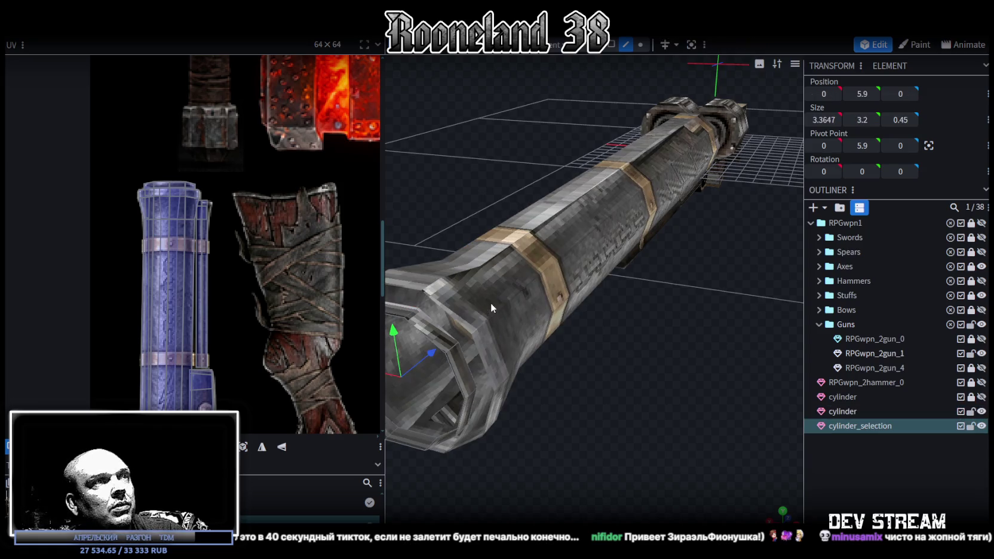
left_click(857, 412, "ctrl")
right_click(849, 425)
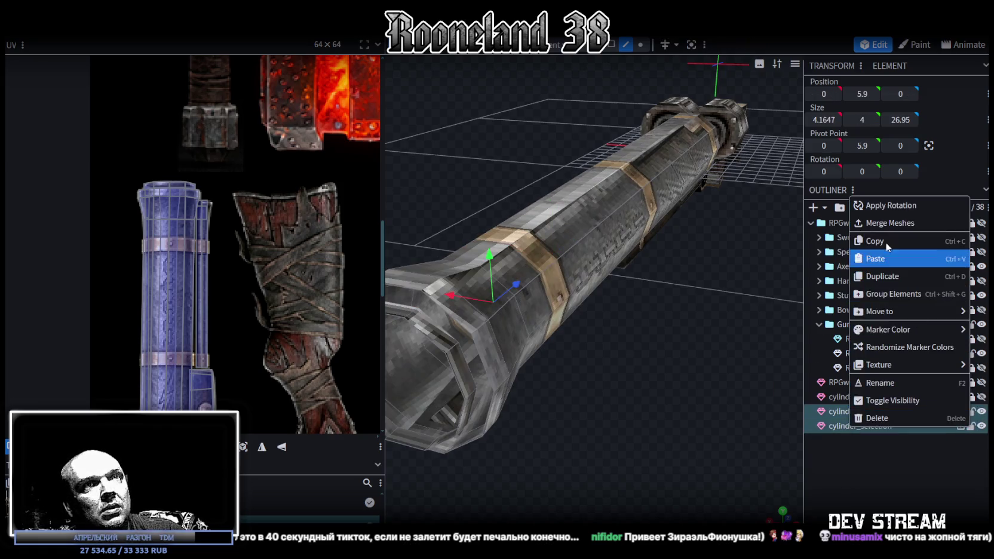
Step: Merge the two cylinders into one mesh and check faces near the barrel's lower end
left_click(887, 223)
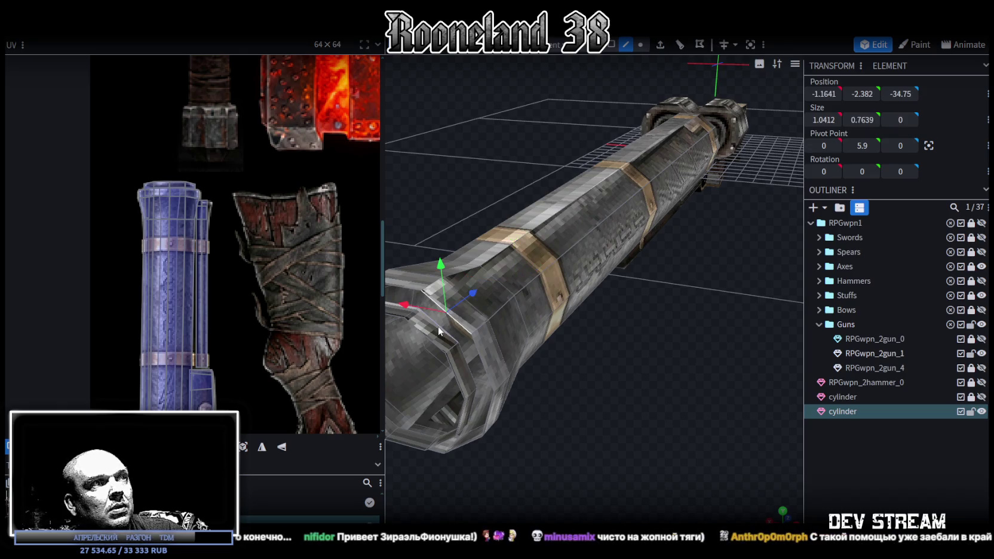
left_click(471, 378)
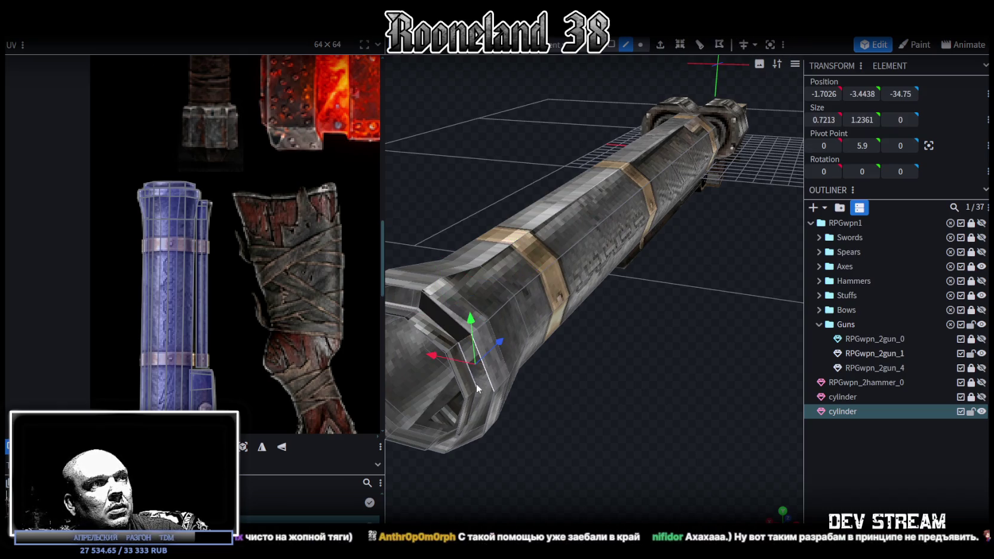
left_click(489, 408)
mouse_move(480, 427)
left_mouse_down()
mouse_move(574, 409)
mouse_move(481, 311)
mouse_move(542, 338)
mouse_move(476, 229)
mouse_move(549, 307)
mouse_move(495, 163)
left_mouse_up()
left_click(476, 229)
left_click(505, 176)
left_click(507, 191)
left_click_drag(532, 263, 535, 284)
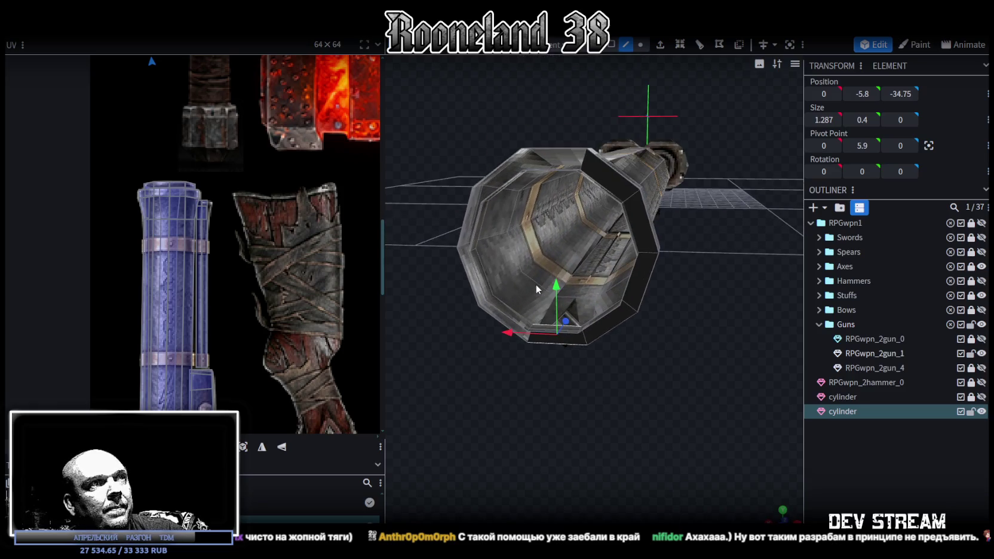
Step: Select faces one by one around the muzzle rim
left_click(508, 310)
left_click(496, 321)
left_click(480, 280)
left_click(468, 284)
left_click(484, 226)
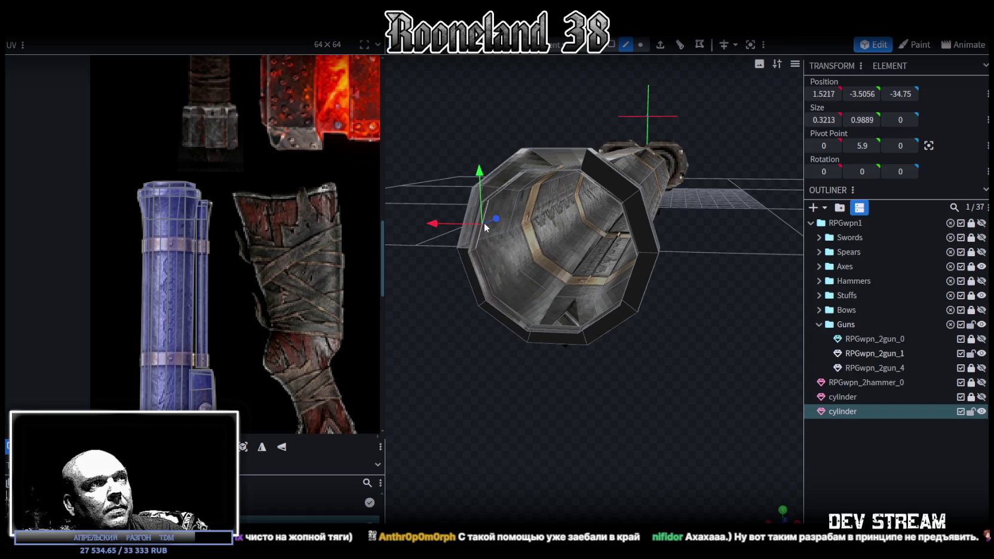
left_click(513, 182)
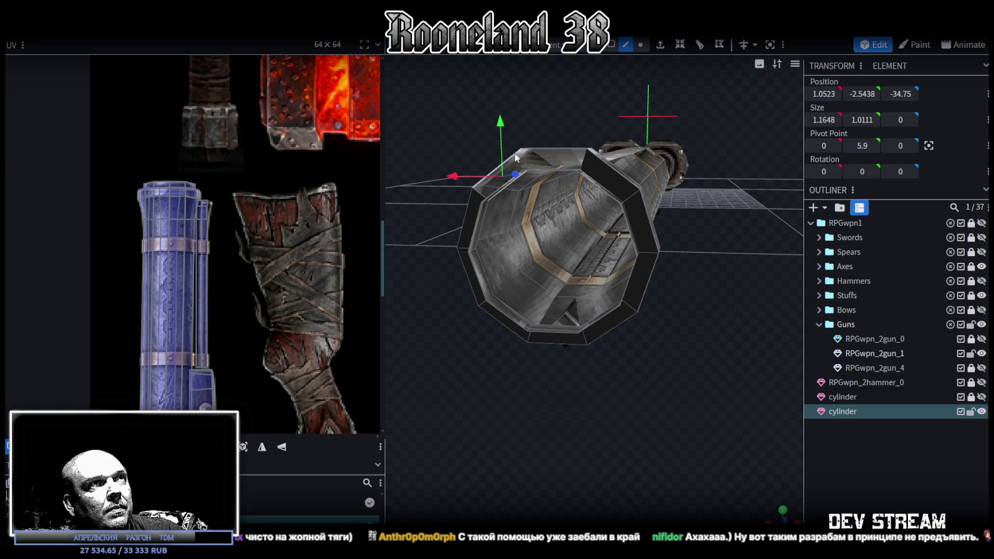
left_click(532, 148)
left_click(540, 150)
mouse_move(554, 355)
left_mouse_down()
mouse_move(556, 455)
mouse_move(640, 421)
mouse_move(625, 414)
mouse_move(651, 427)
mouse_move(548, 342)
mouse_move(523, 297)
left_mouse_up()
Step: Pick the inner rim faces, then select the whole front cap as one group in Cluster mode
left_click(518, 291)
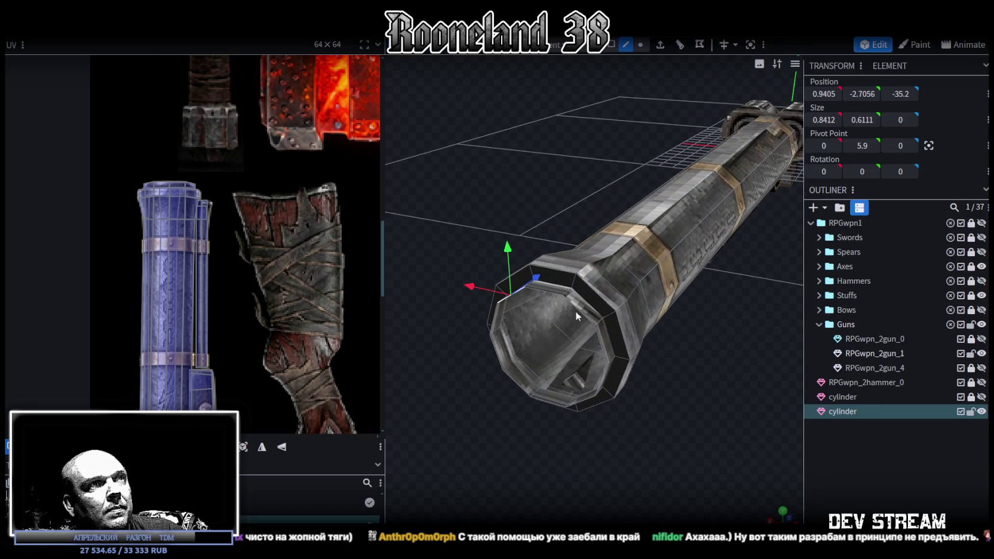
left_click(576, 309)
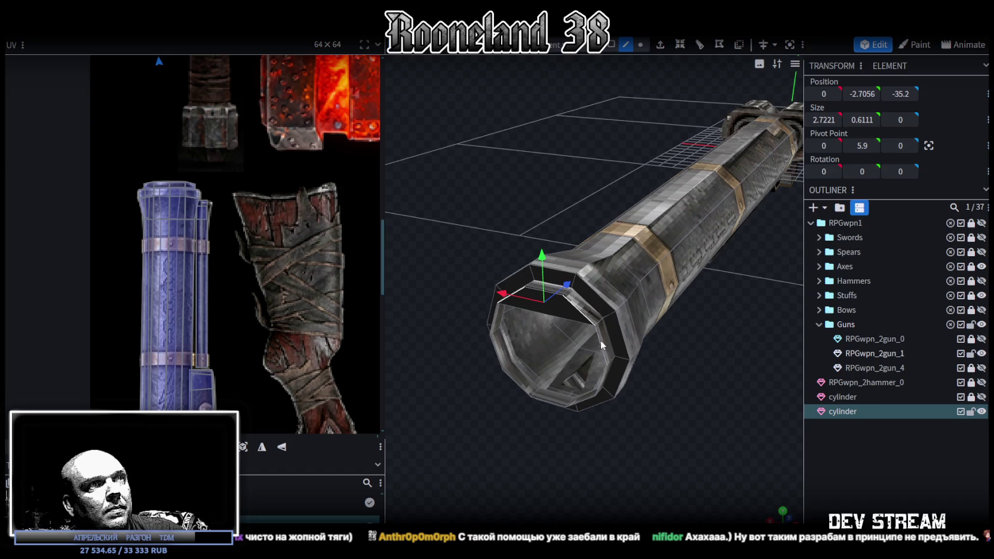
left_click(600, 340)
left_click(497, 315)
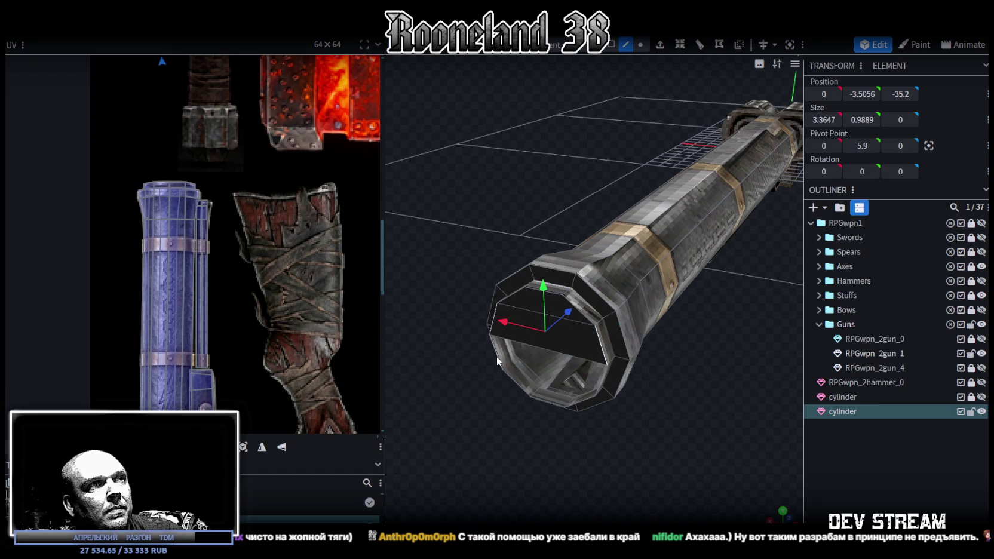
left_click(497, 356)
left_click(600, 378)
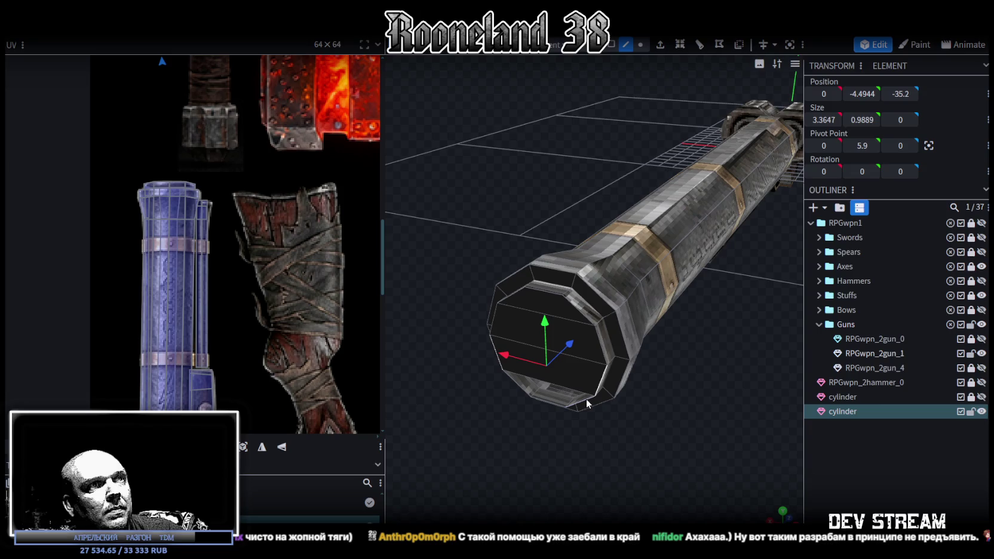
left_click(531, 388)
left_click(516, 383)
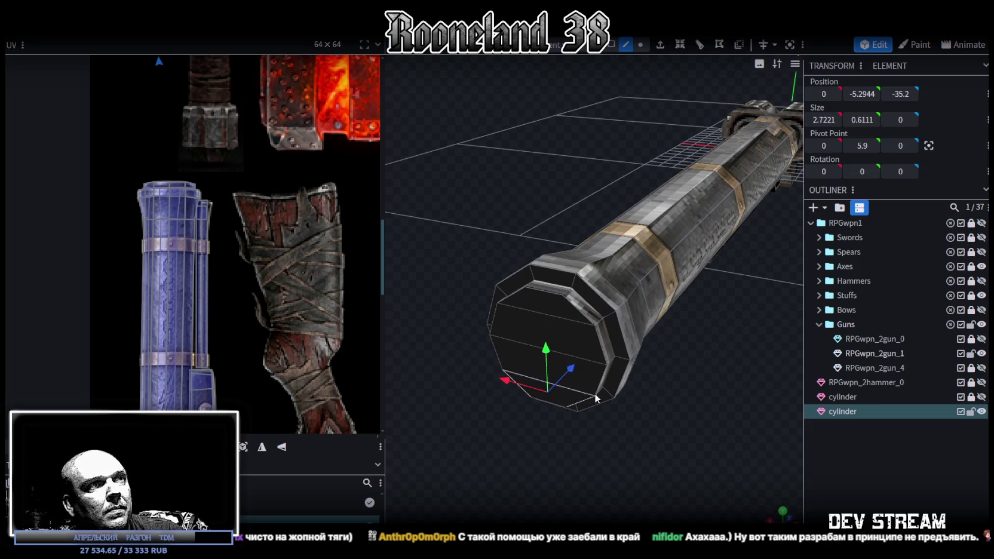
scroll(516, 383, "down", 2)
left_click(611, 44)
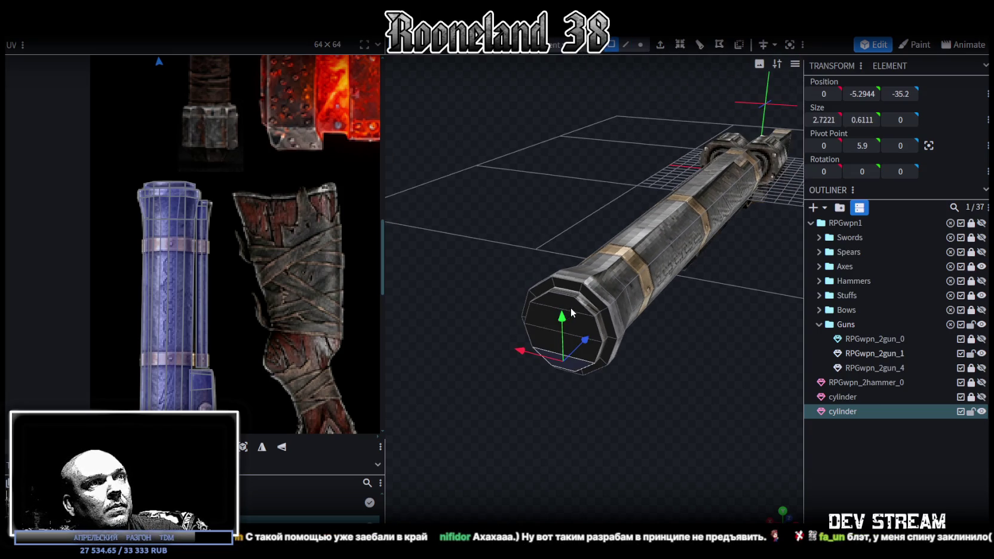
left_click(572, 328)
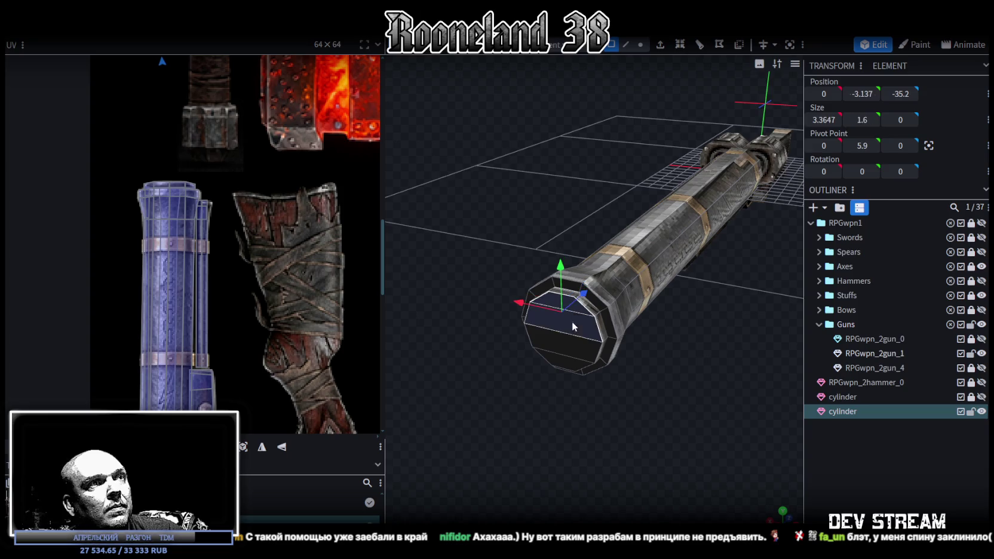
Step: Extrude the front cap and merge all its vertices into one centre point
left_click(660, 45)
left_click(641, 44)
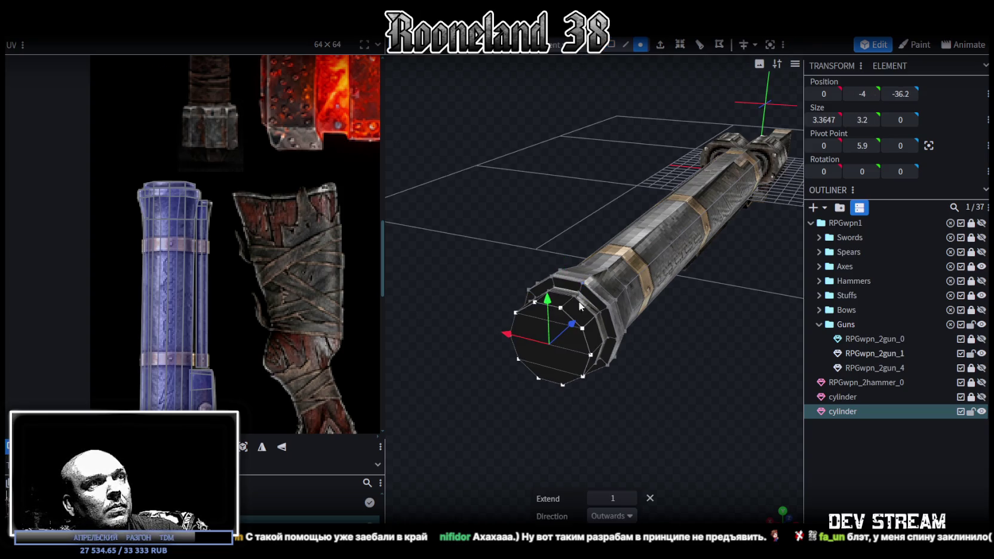
right_click(591, 356)
mouse_move(631, 289)
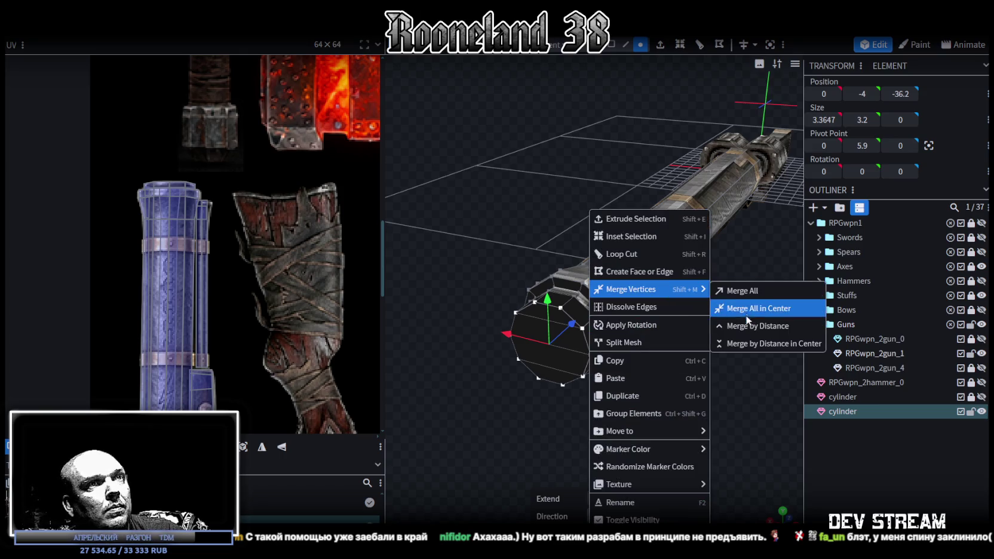
left_click(737, 309)
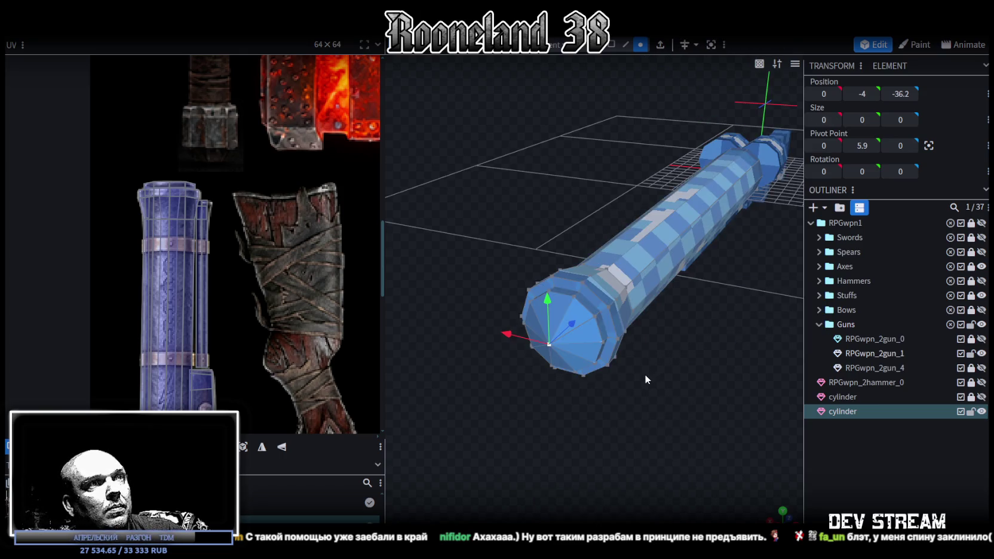
Step: Move the merged centre point along Z until it sits flush with the rim
left_click_drag(642, 385, 603, 395)
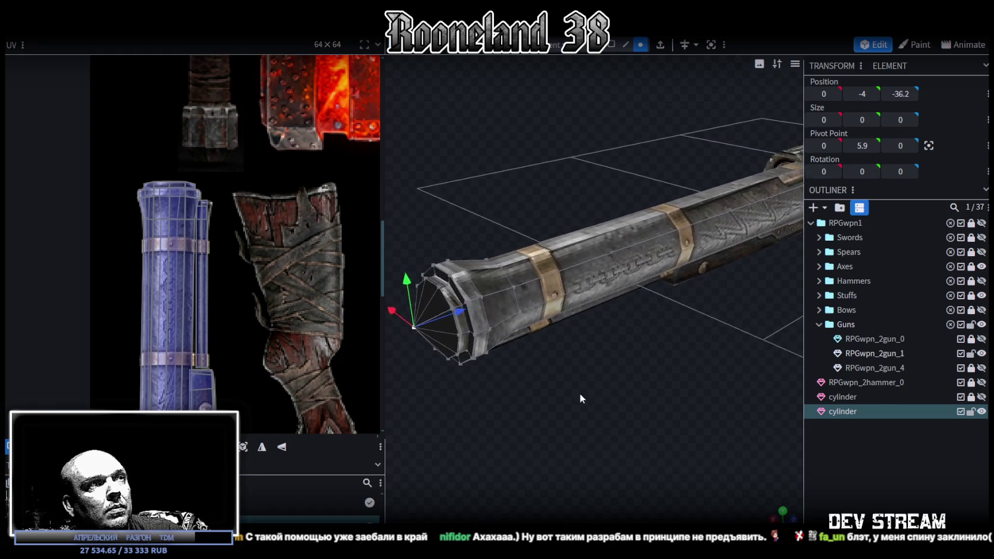
key("z")
key("z")
key("z")
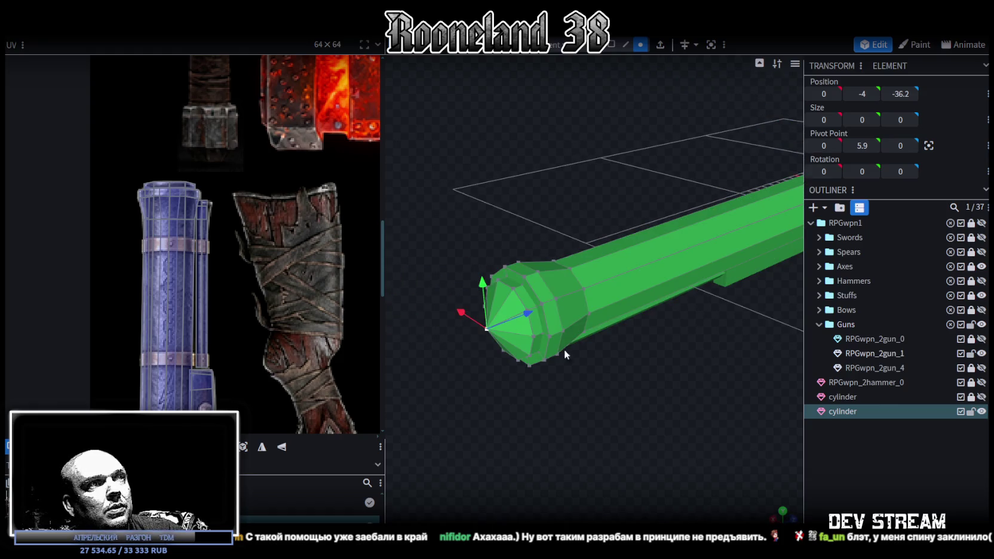
left_click_drag(528, 314, 606, 308)
mouse_move(651, 365)
left_mouse_down()
mouse_move(695, 370)
mouse_move(683, 388)
mouse_move(702, 384)
mouse_move(687, 380)
left_mouse_up()
left_click_drag(664, 273, 641, 297)
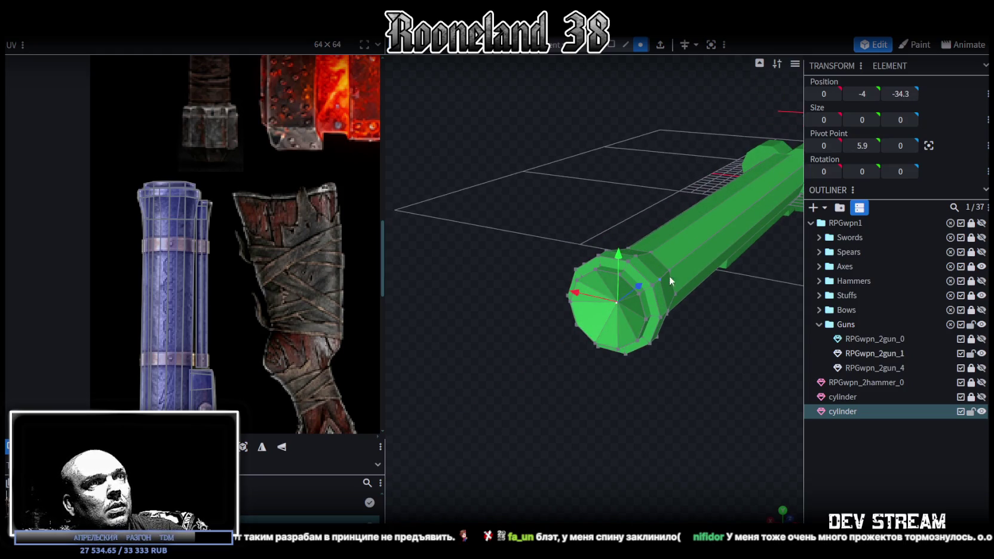
mouse_move(640, 290)
left_mouse_down()
mouse_move(650, 280)
mouse_move(682, 375)
mouse_move(642, 369)
mouse_move(664, 371)
mouse_move(642, 355)
left_mouse_up()
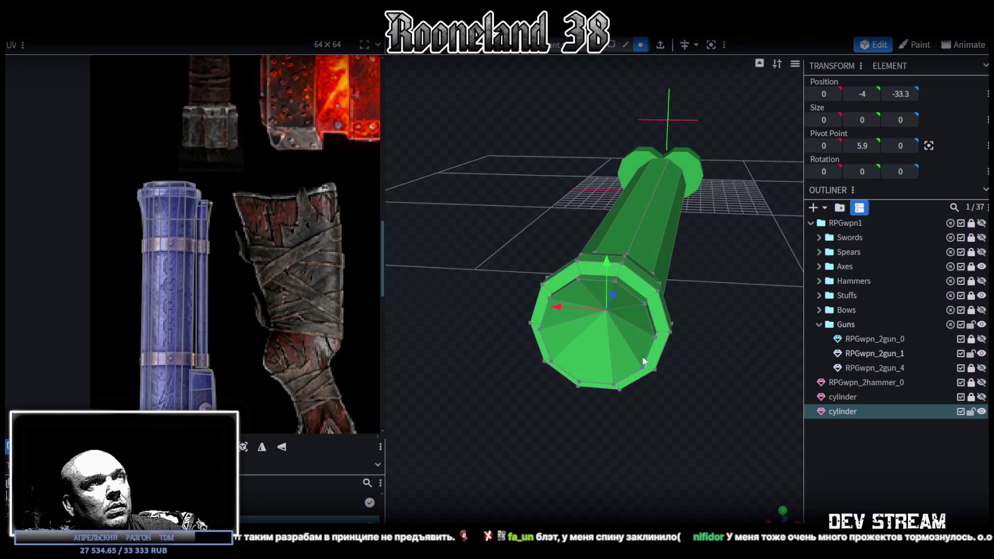
Step: Select all the cap triangles, undoing the stray rim faces added by mistake
left_click(609, 46)
left_click(595, 291)
left_click(572, 330, "shift")
left_click(590, 355, "shift")
left_click(627, 354, "shift")
left_click(642, 326, "shift")
left_click(628, 303, "shift")
left_click(633, 286, "shift")
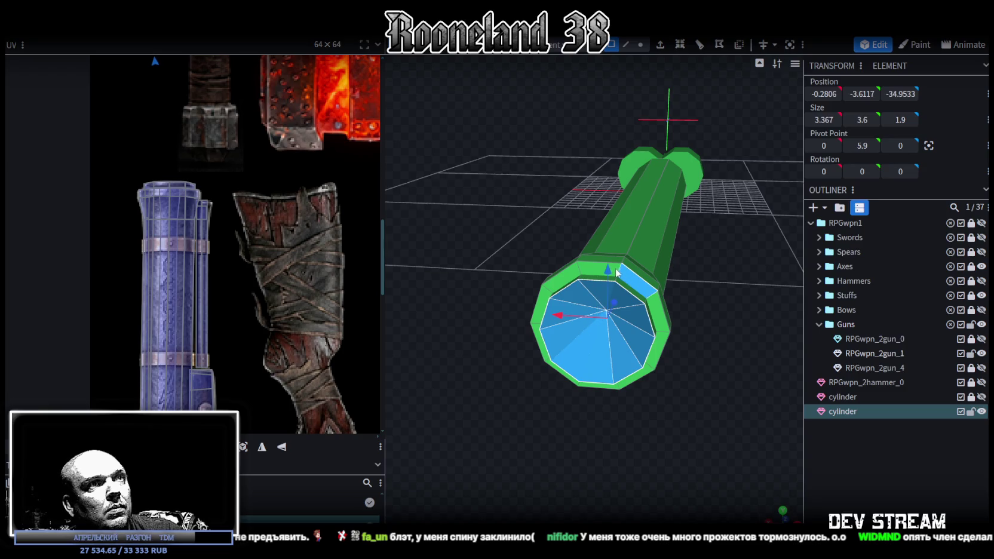
left_click(656, 317, "shift")
key("ctrl+z")
key("ctrl+z")
scroll(254, 179, "down", 3)
scroll(228, 218, "up", 2)
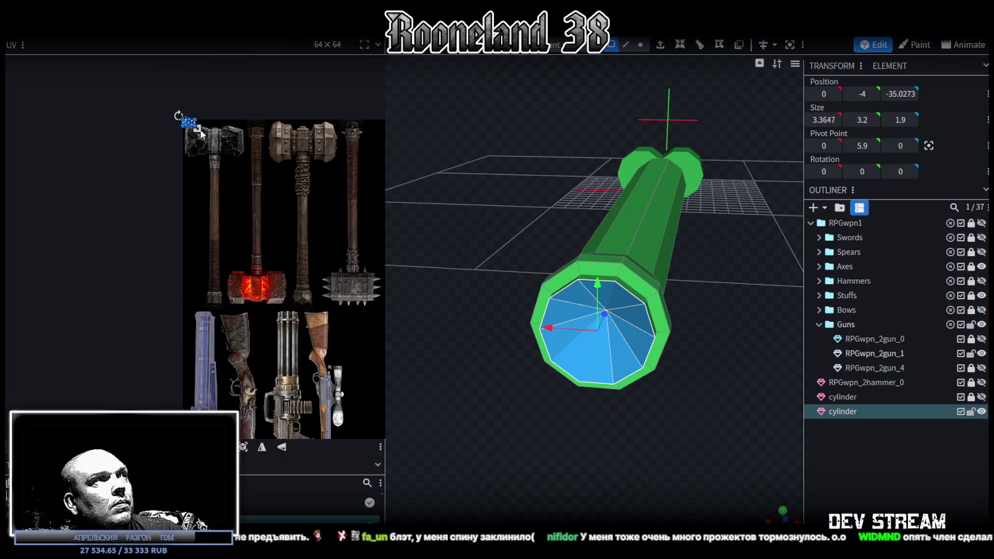
Step: In front view, move the end cap's UV onto the blue gun texture and shrink it to a small circle
left_click(781, 511)
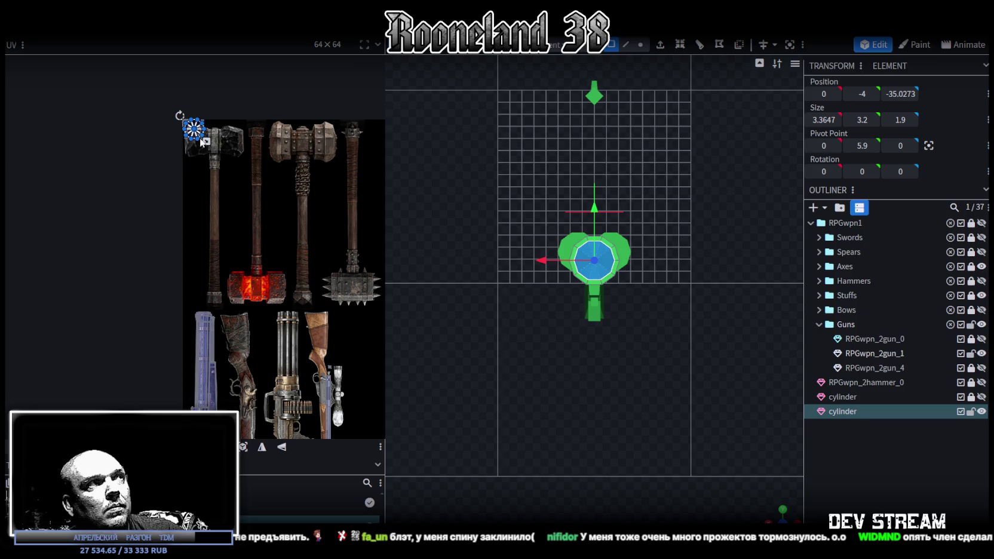
left_click_drag(198, 136, 306, 330)
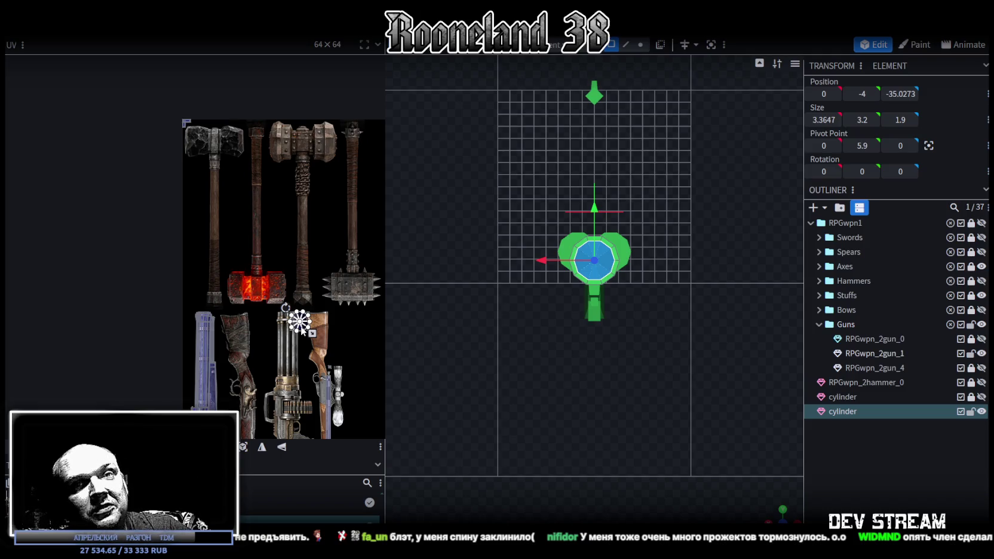
scroll(295, 351, "up", 2)
scroll(308, 355, "up", 1)
scroll(331, 278, "up", 1)
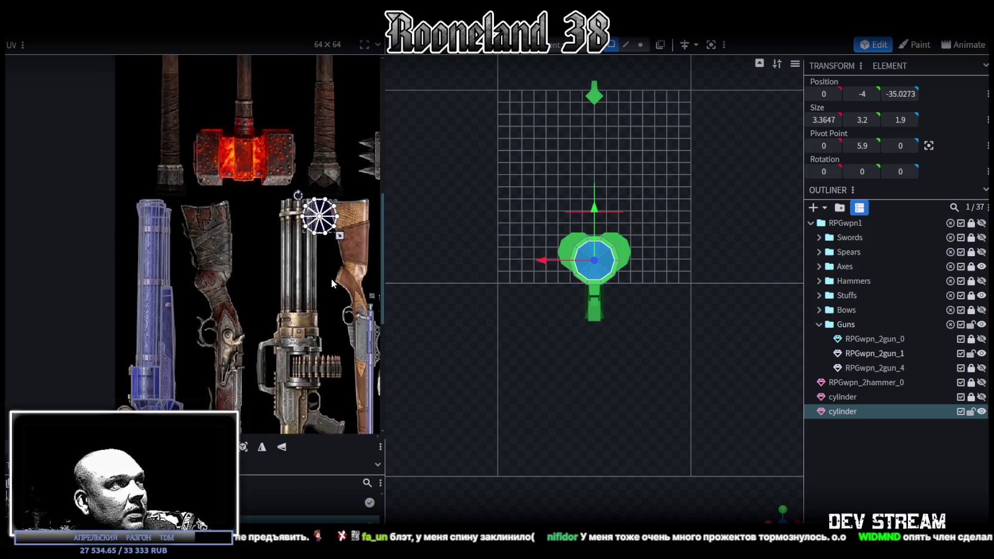
left_click_drag(333, 216, 239, 378)
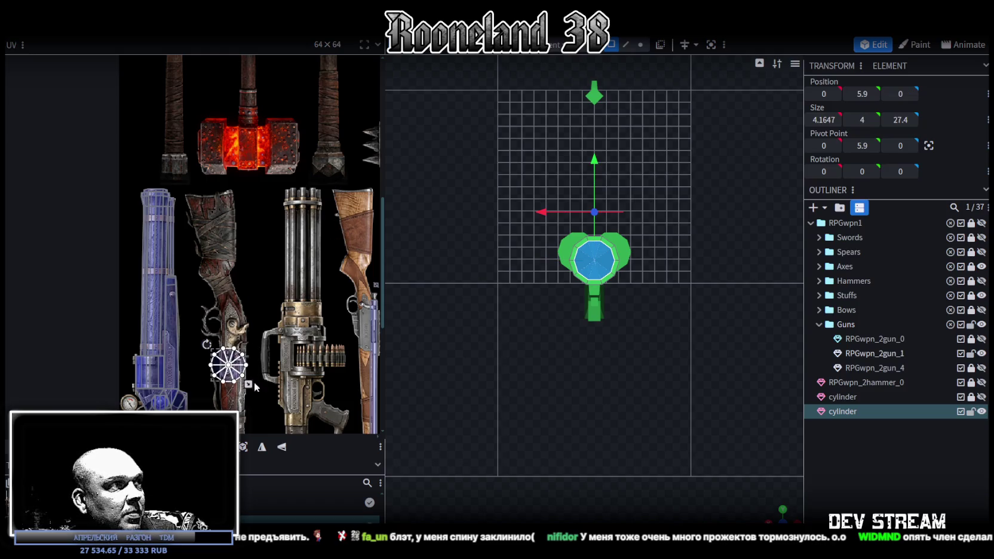
scroll(249, 289, "up", 1)
scroll(249, 289, "up", 1)
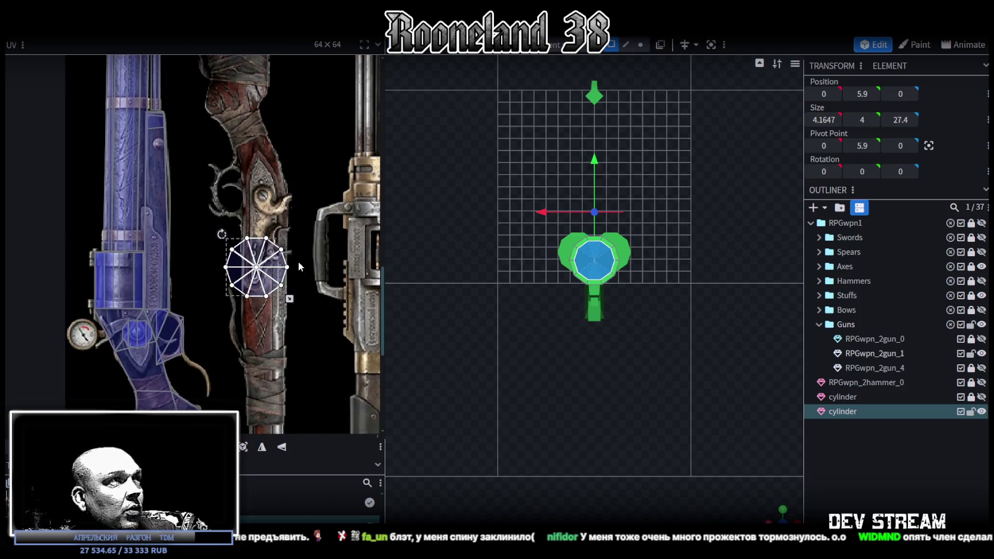
middle_click_drag(299, 263, 322, 349)
mouse_move(279, 329)
left_mouse_down()
mouse_move(215, 212)
mouse_move(187, 242)
left_mouse_up()
scroll(215, 212, "up", 2)
left_click_drag(290, 349, 180, 289)
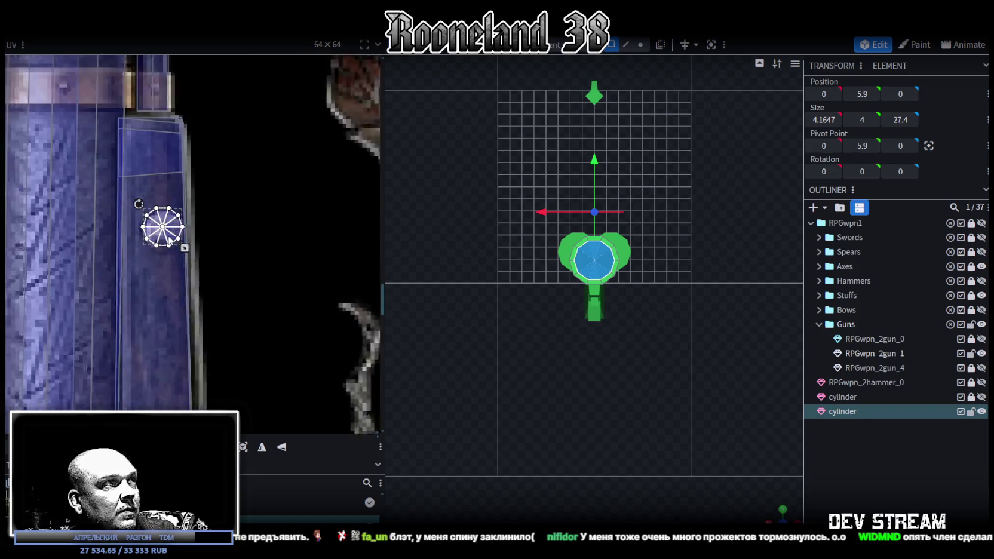
scroll(170, 239, "up", 3)
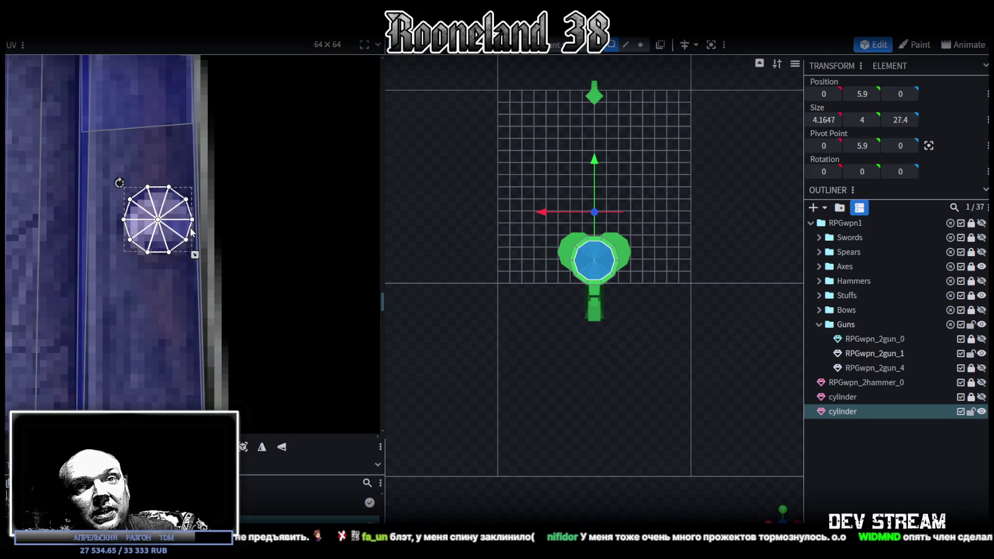
left_click_drag(180, 234, 183, 234)
Step: Select the barrel cylinder and all the triangles of its end cap
mouse_move(664, 404)
left_mouse_down()
mouse_move(856, 495)
mouse_move(618, 429)
mouse_move(668, 397)
left_mouse_up()
left_click(615, 314)
left_click(603, 309)
left_click(624, 296, "shift")
left_click(631, 307, "shift")
left_click(627, 320, "shift")
left_click(615, 326, "shift")
left_click(605, 311, "shift")
left_click(607, 299, "shift")
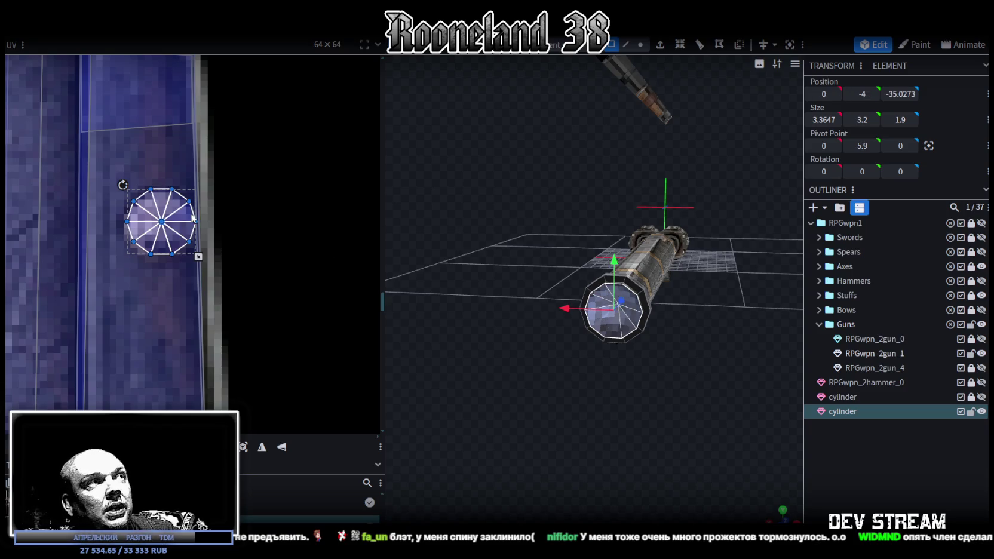
Step: Reposition the cap circle on the blue barrel texture
left_click_drag(175, 222, 278, 196)
scroll(278, 195, "down", 5)
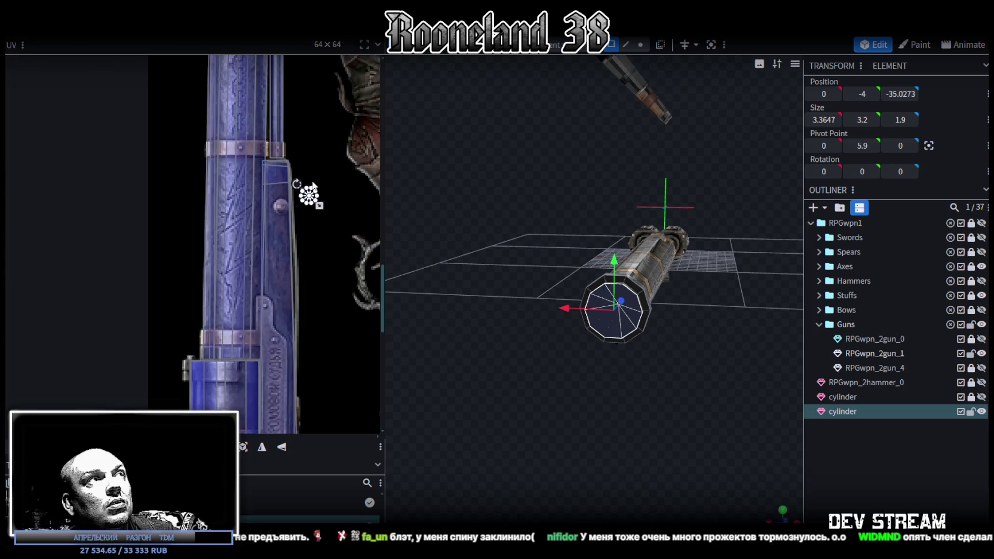
scroll(276, 353, "down", 1)
scroll(295, 357, "down", 1)
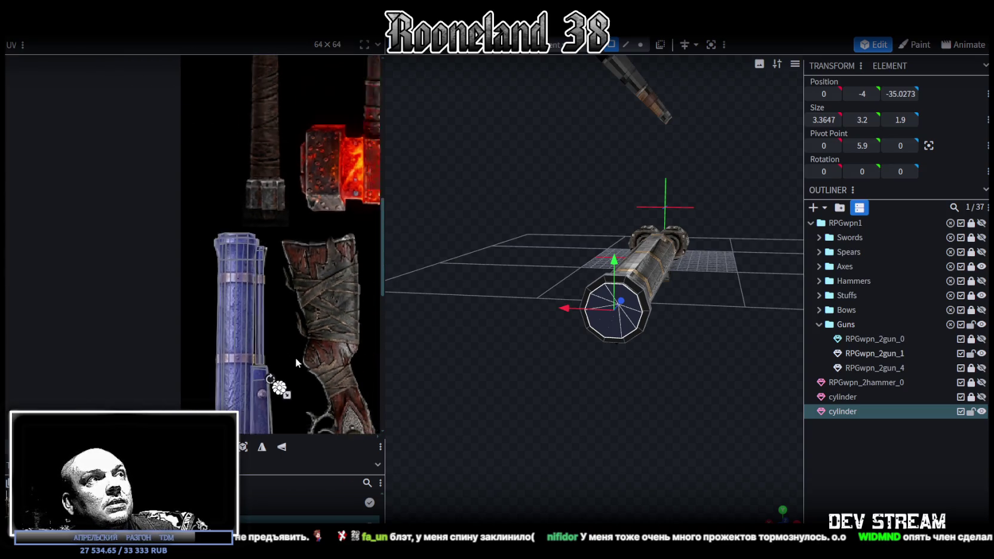
scroll(304, 335, "down", 1)
scroll(298, 196, "down", 2)
scroll(299, 193, "down", 1)
scroll(287, 215, "down", 1)
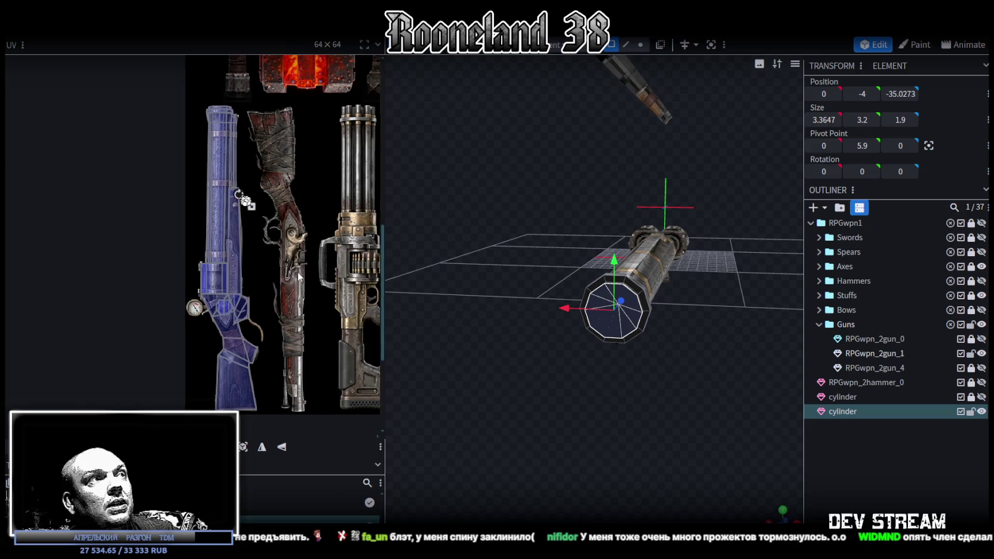
scroll(277, 236, "down", 1)
scroll(253, 208, "up", 2)
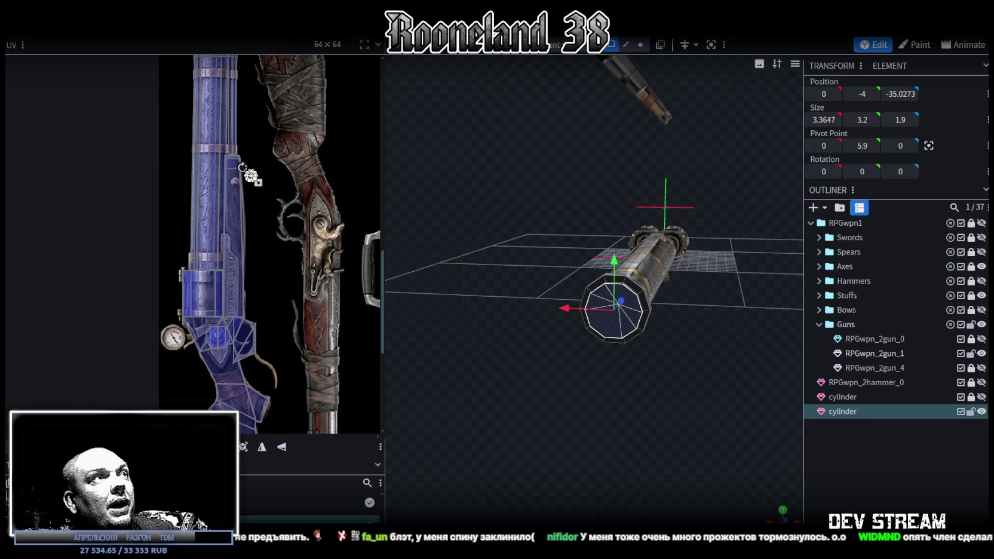
scroll(251, 175, "up", 3)
scroll(255, 178, "up", 2)
Step: With the whole cylinder selected, set the cap circle onto the blue gun texture, nudged slightly down
left_click(264, 195)
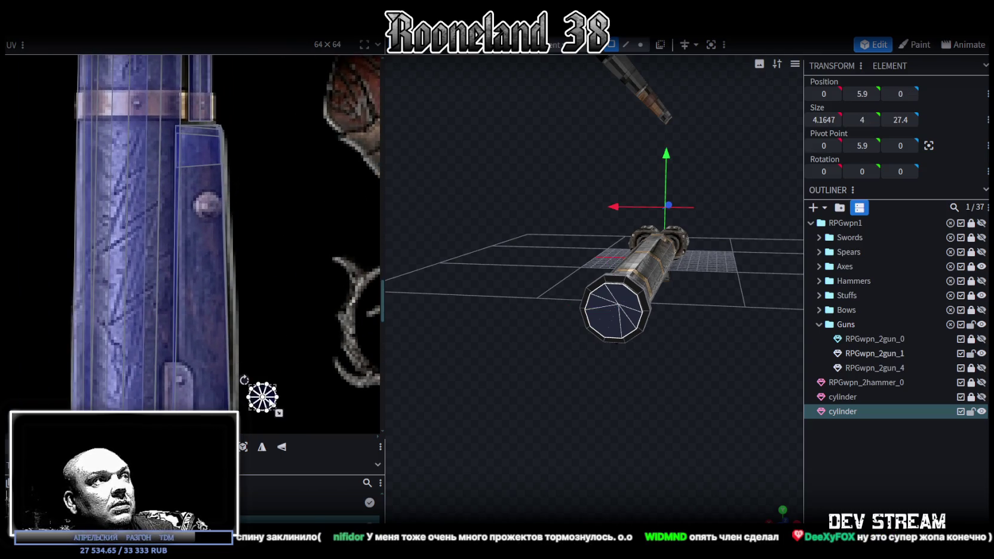
scroll(277, 233, "down", 1)
scroll(290, 84, "down", 2)
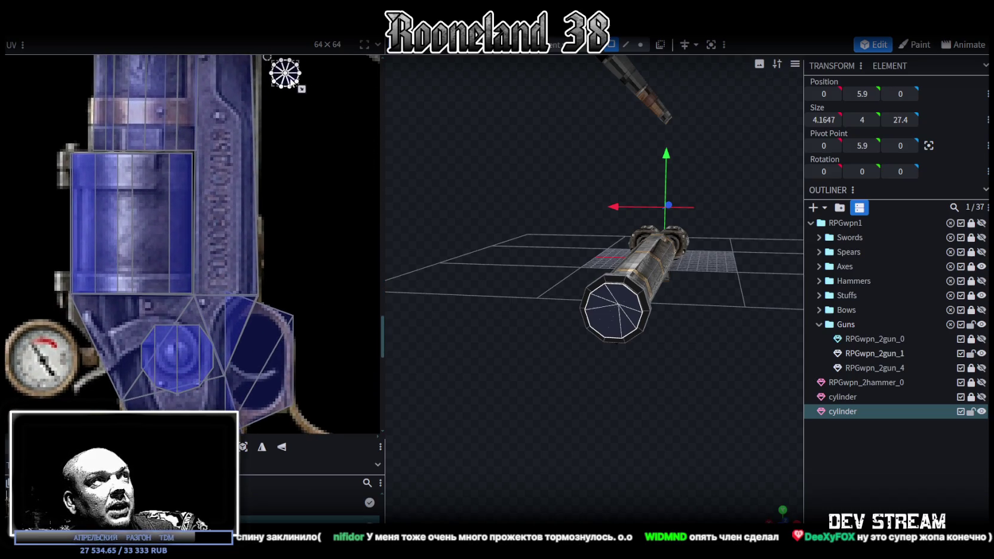
left_click_drag(289, 79, 336, 312)
scroll(340, 293, "down", 1)
scroll(337, 251, "down", 1)
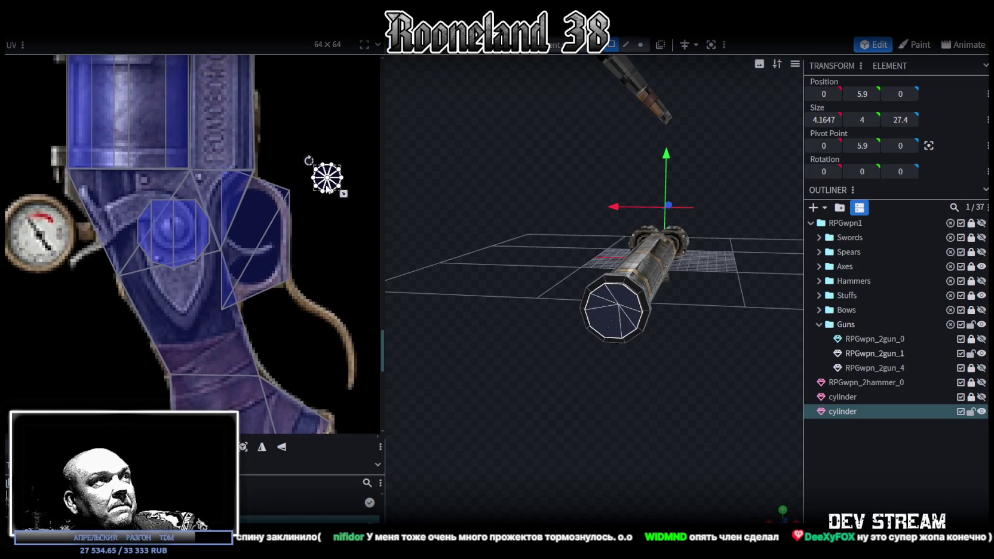
left_click_drag(328, 190, 214, 327)
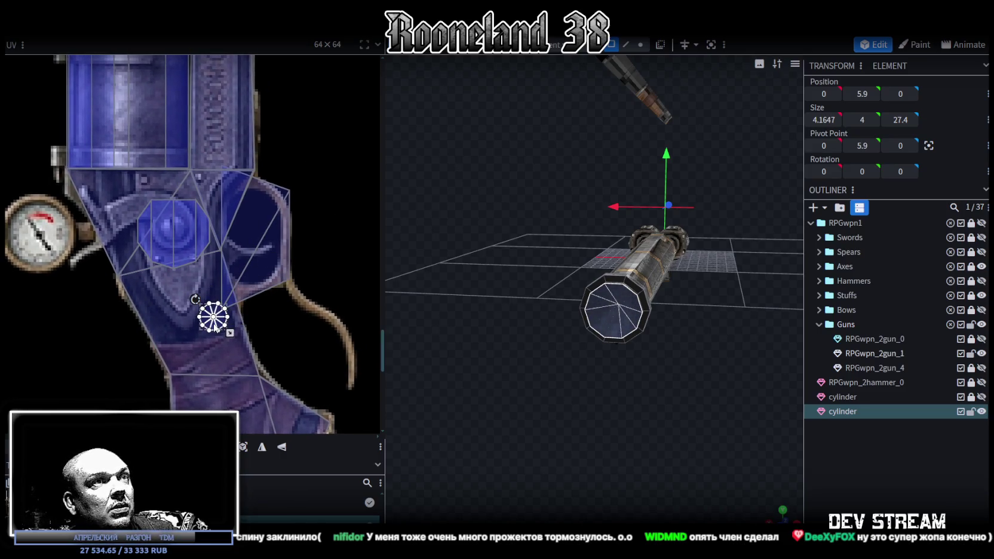
scroll(216, 328, "up", 2)
left_click_drag(220, 314, 215, 323)
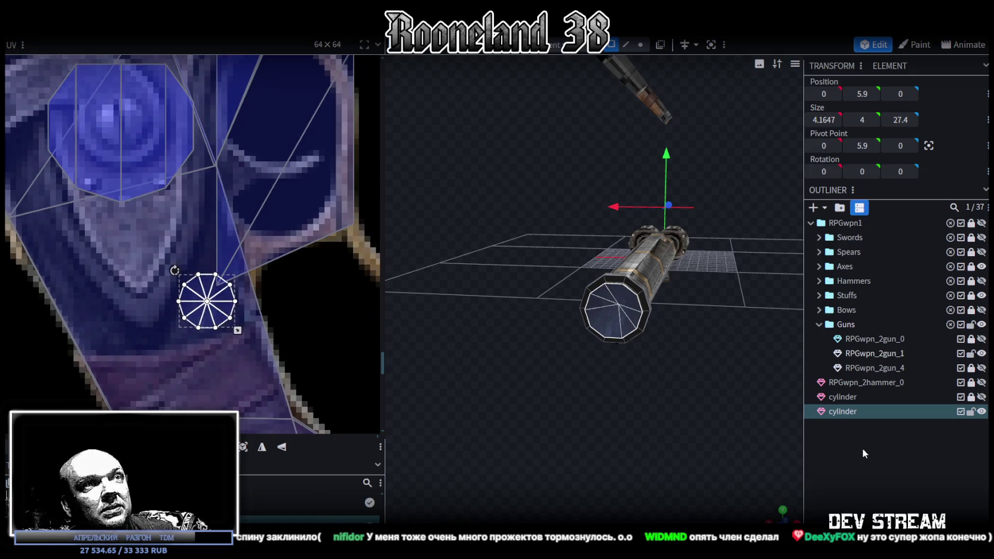
left_click(862, 453)
left_click(643, 304)
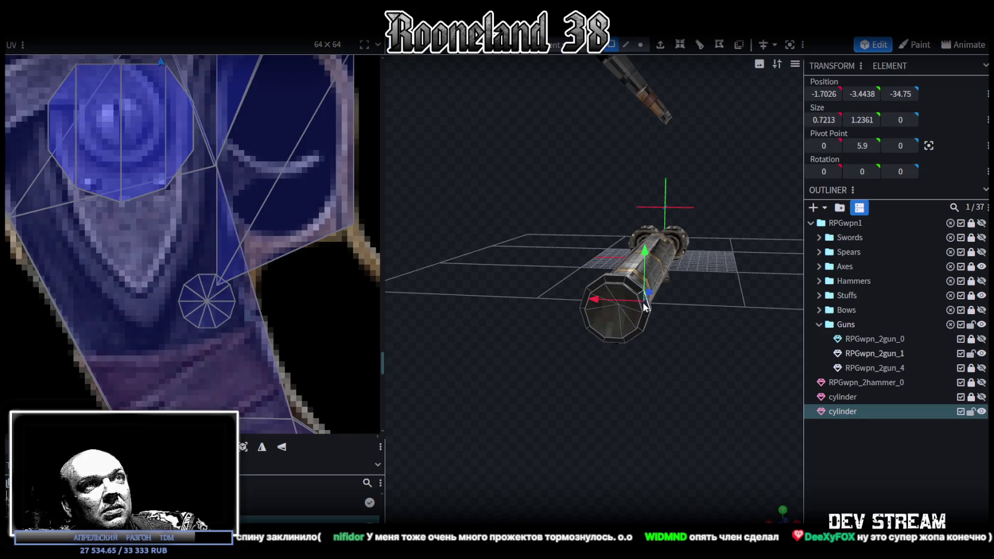
Step: Select the cylinder's end-cap face in the UV editor
scroll(276, 200, "down", 3)
scroll(275, 201, "down", 2)
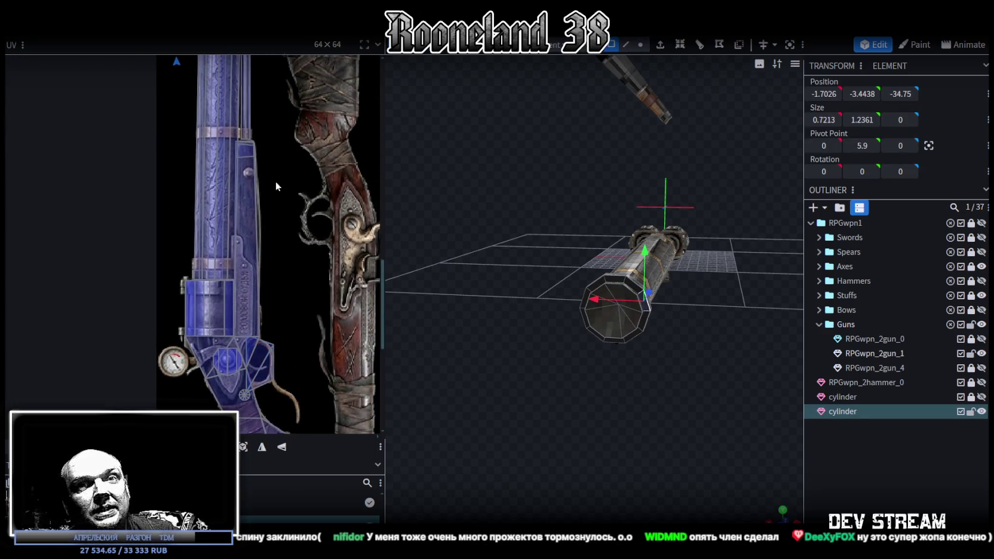
scroll(276, 181, "up", 3)
scroll(256, 192, "up", 3)
scroll(239, 256, "up", 3)
scroll(230, 313, "up", 2)
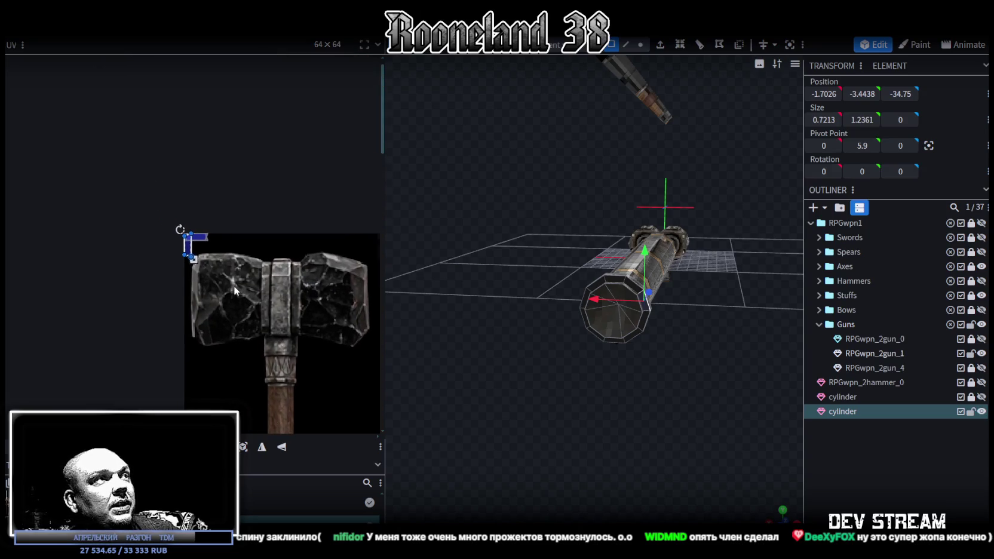
left_click_drag(234, 285, 172, 205)
left_click_drag(200, 244, 245, 380)
Step: Place the face's UV box at the left edge of the blue barrel texture, then switch to Steam
scroll(272, 194, "down", 2)
scroll(277, 88, "down", 3)
mouse_move(227, 97)
left_mouse_down()
mouse_move(197, 259)
mouse_move(197, 360)
left_mouse_up()
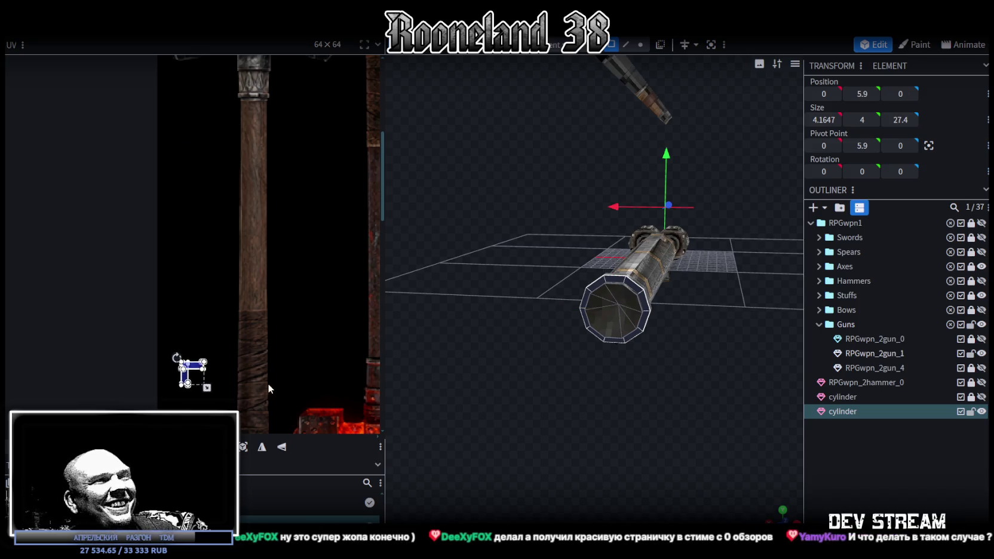
scroll(197, 358, "down", 5)
left_click_drag(194, 69, 188, 336)
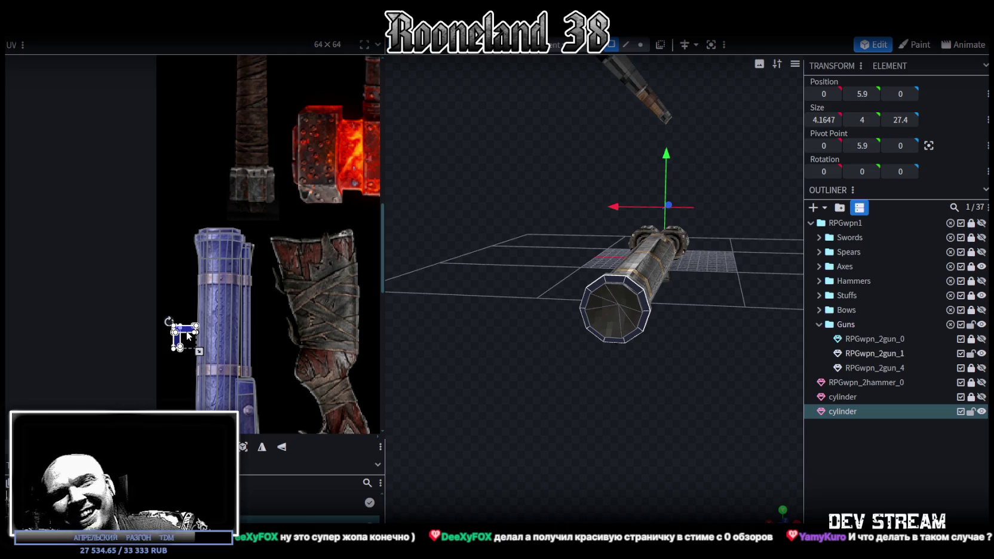
left_click_drag(188, 336, 173, 335)
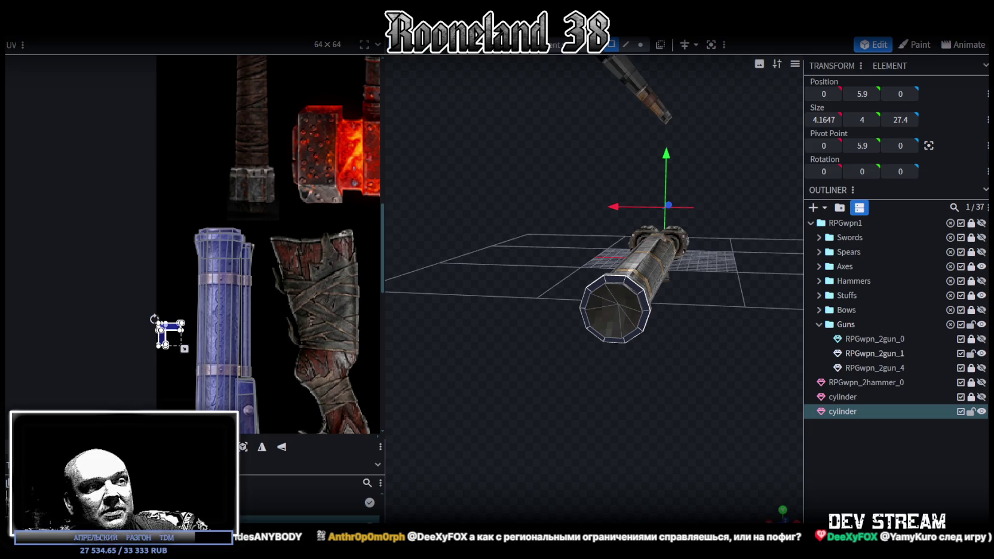
key("alt+Tab")
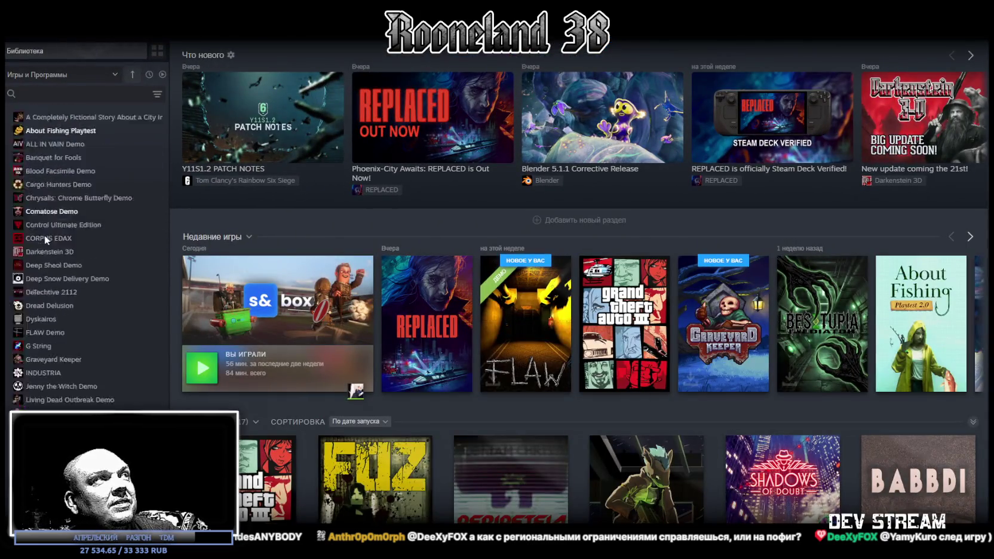
Step: Browse the Steam store page for Tell Some Story: Foz, then return to Blockbench
left_click(375, 478)
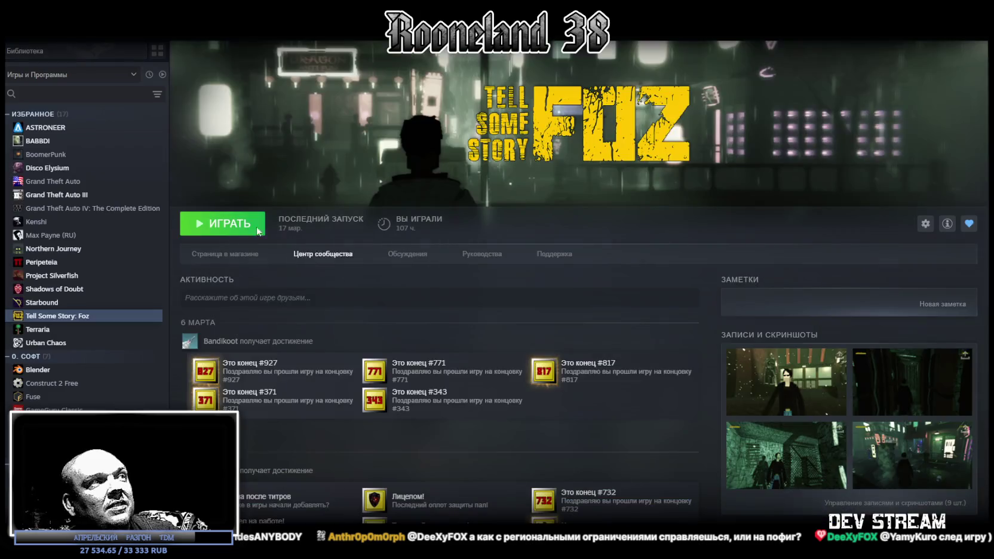
left_click(225, 254)
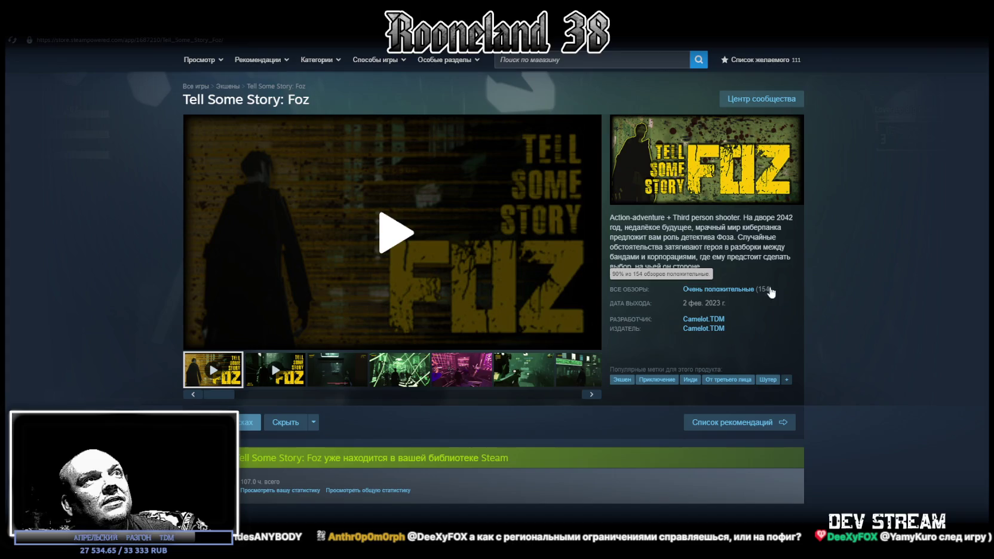
scroll(833, 284, "down", 3)
scroll(833, 284, "down", 3)
scroll(832, 285, "down", 3)
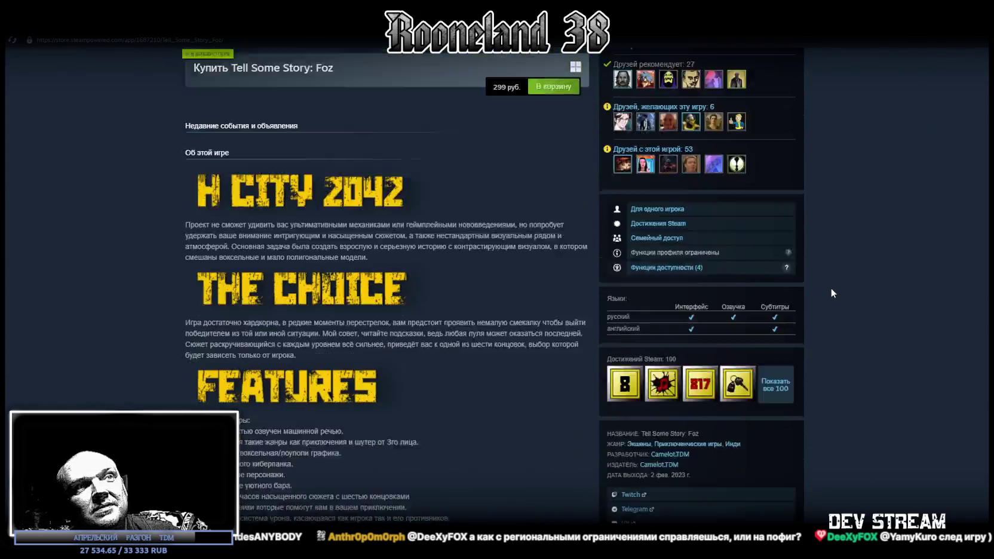
scroll(830, 287, "down", 3)
scroll(830, 289, "down", 5)
scroll(829, 292, "up", 10)
scroll(823, 295, "up", 5)
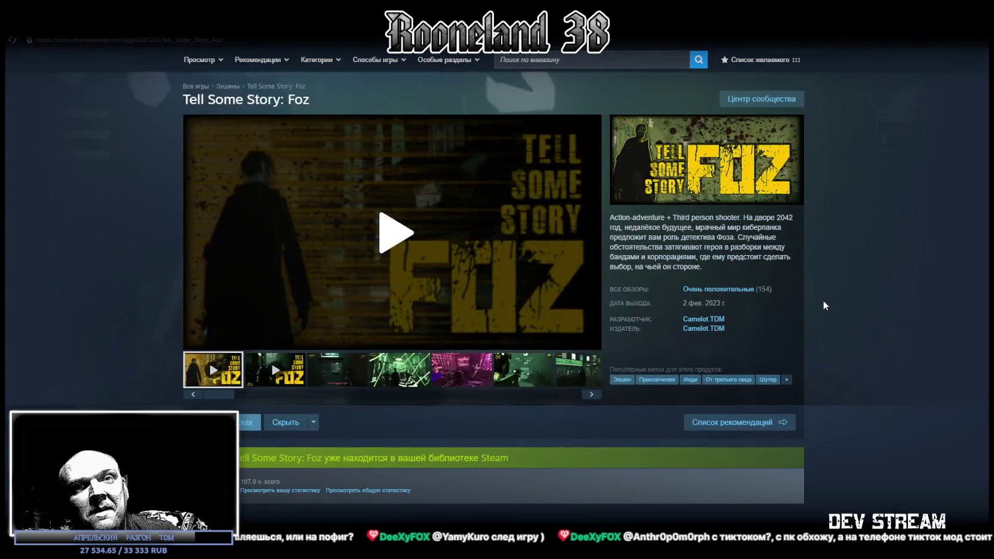
key("alt+Tab")
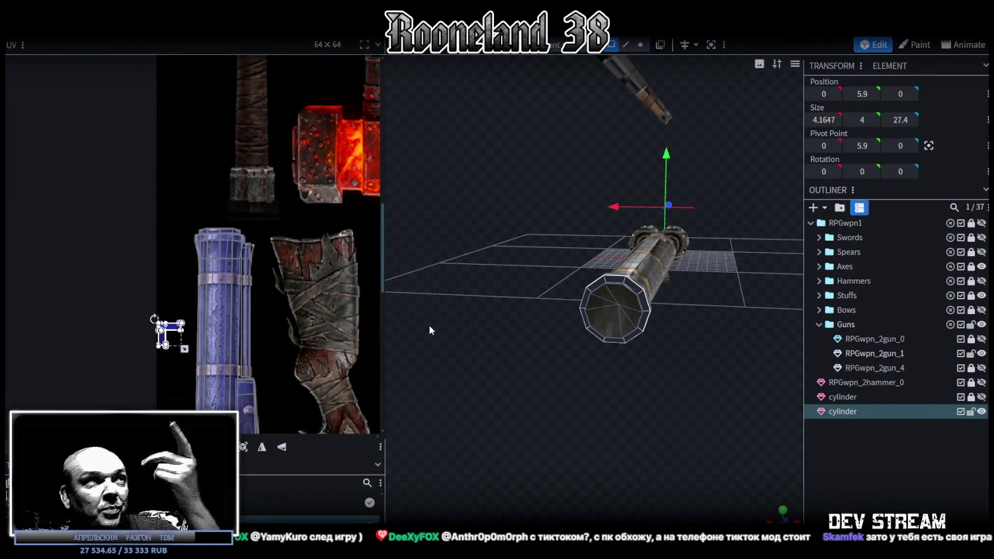
Step: Move the UV island toward the gun texture and select only the top cap face's UV
scroll(174, 309, "up", 3)
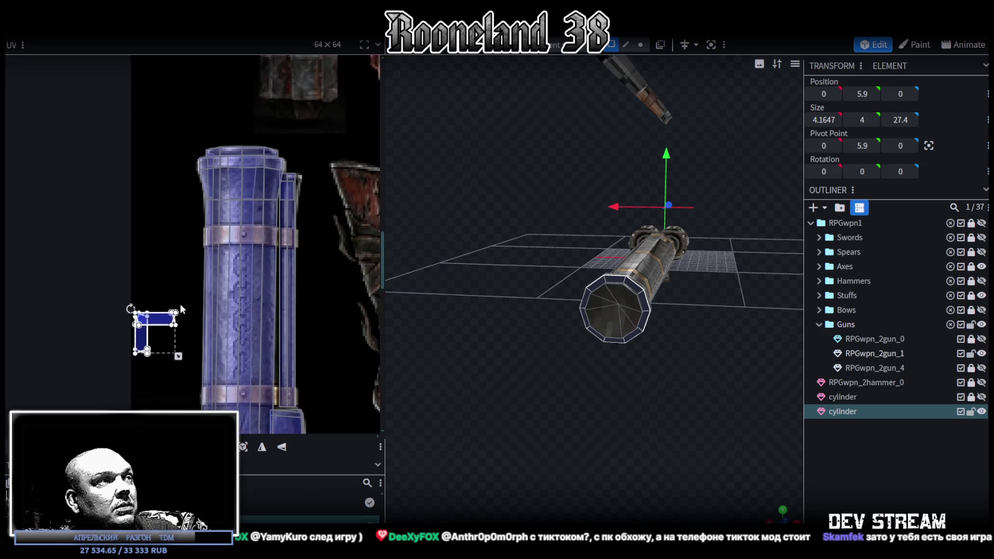
mouse_move(160, 321)
left_mouse_down()
mouse_move(172, 189)
mouse_move(162, 359)
left_mouse_up()
scroll(162, 359, "down", 3)
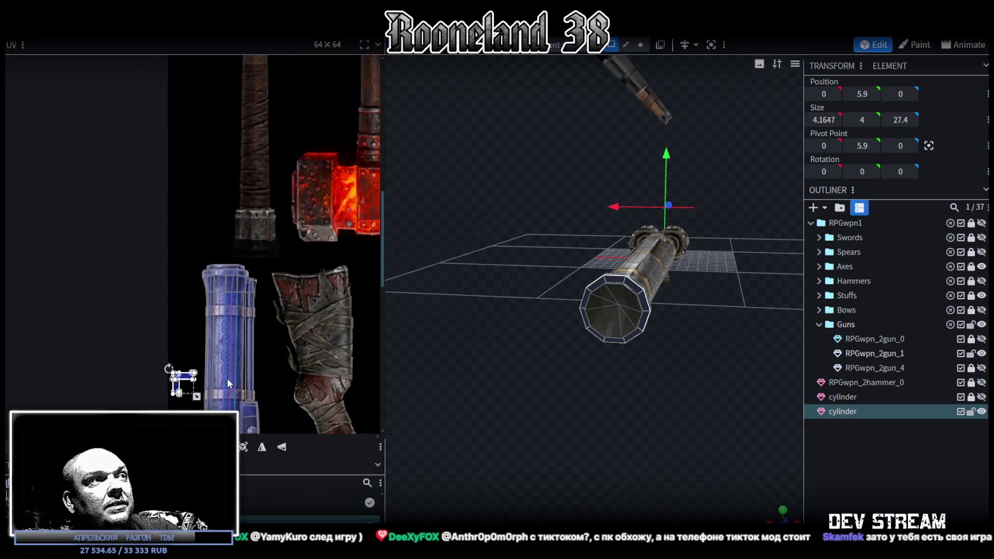
scroll(227, 379, "down", 3)
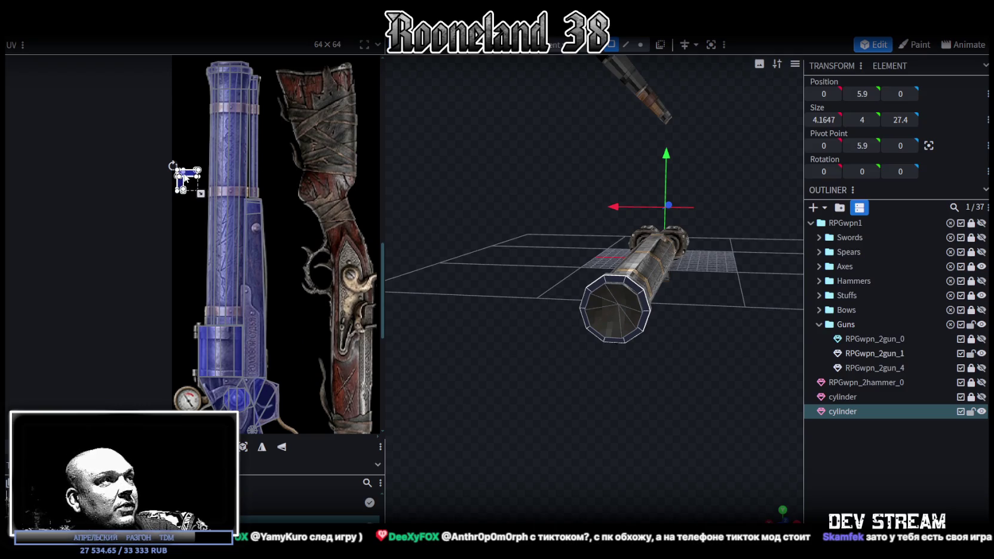
left_click_drag(185, 177, 303, 334)
scroll(266, 340, "up", 2)
scroll(258, 326, "up", 1)
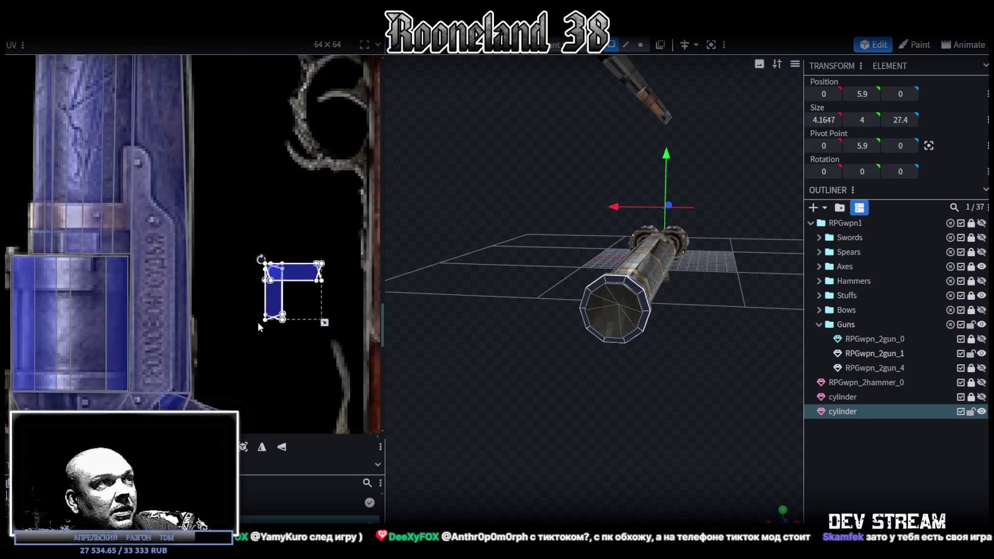
left_click(266, 285)
middle_click_drag(275, 292, 267, 291)
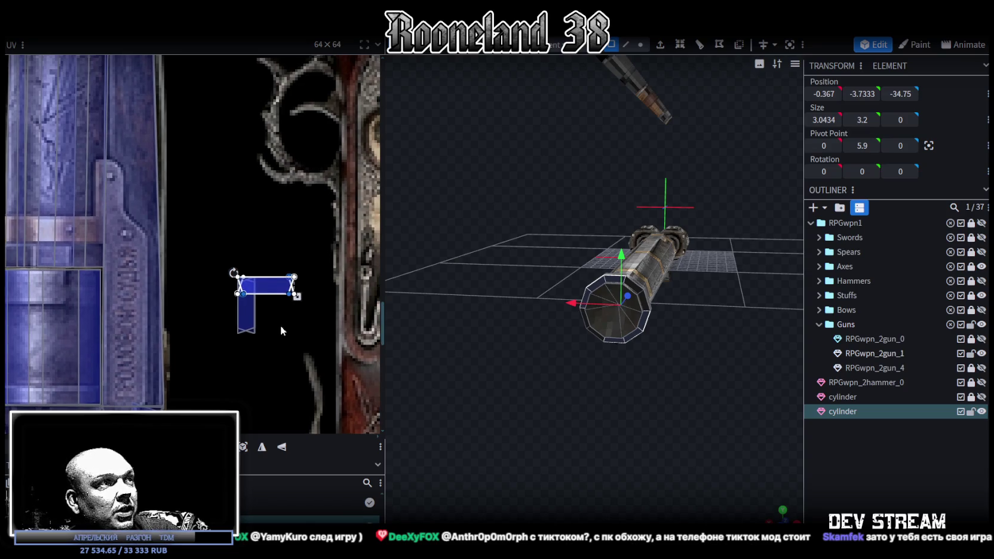
scroll(257, 360, "down", 2)
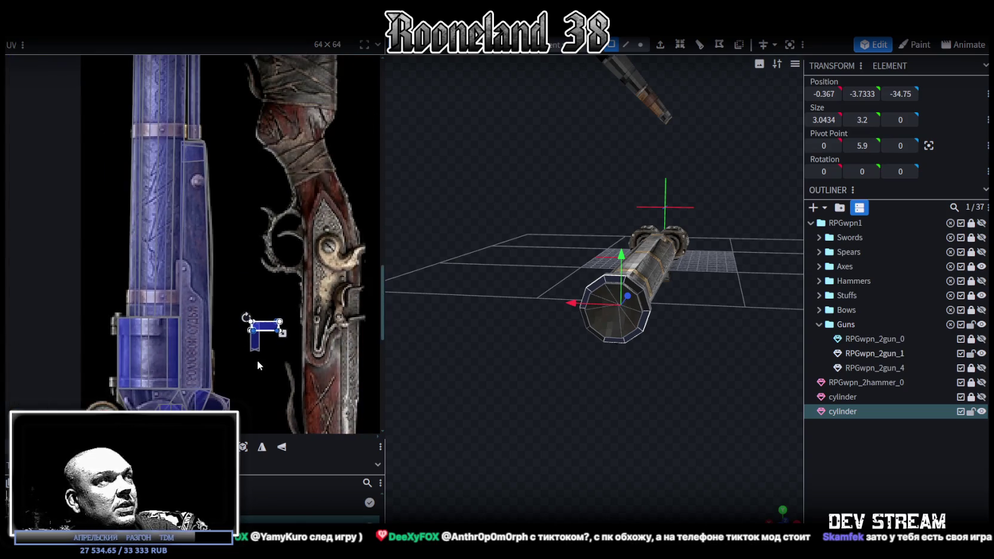
Step: Rotate the thin strip face's UV by 90 degrees and reselect the strip
mouse_move(283, 298)
left_mouse_down()
mouse_move(271, 355)
mouse_move(276, 337)
left_mouse_up()
right_click(254, 339)
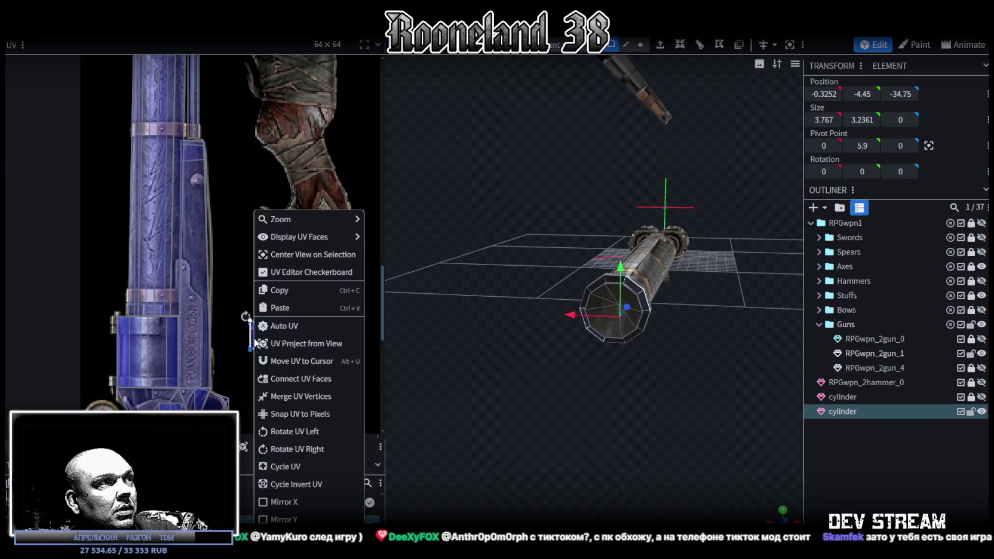
left_click(289, 448)
scroll(261, 337, "up", 2)
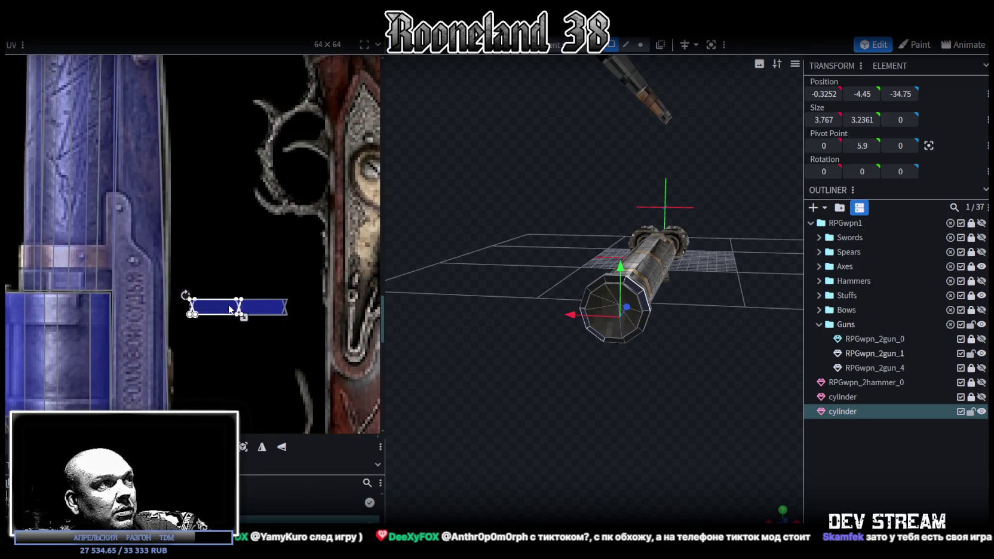
scroll(230, 309, "up", 2)
scroll(211, 298, "up", 2)
left_click(209, 299)
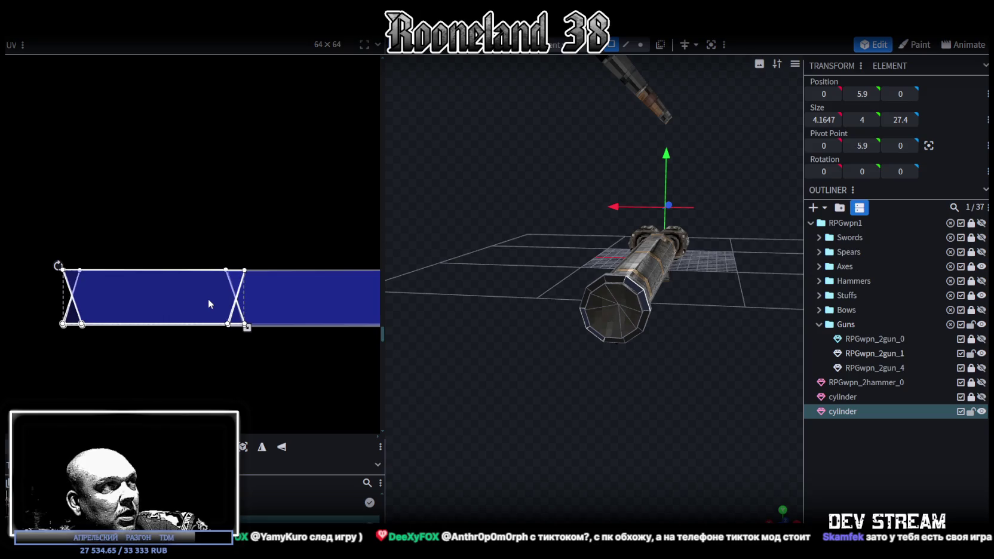
left_click(281, 311)
scroll(286, 335, "down", 1)
scroll(275, 346, "down", 3)
Step: Turn the strip UV to lie horizontally and place it on the gun drum texture
right_click(258, 341)
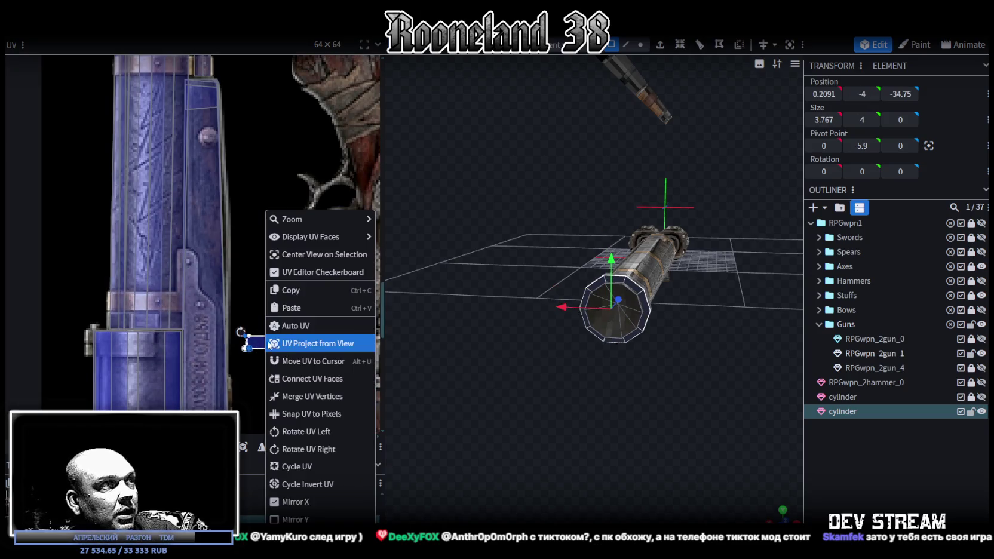
left_click(328, 424)
scroll(324, 402, "up", 3)
mouse_move(303, 281)
left_mouse_down()
mouse_move(203, 297)
mouse_move(284, 297)
left_mouse_up()
right_click(308, 296)
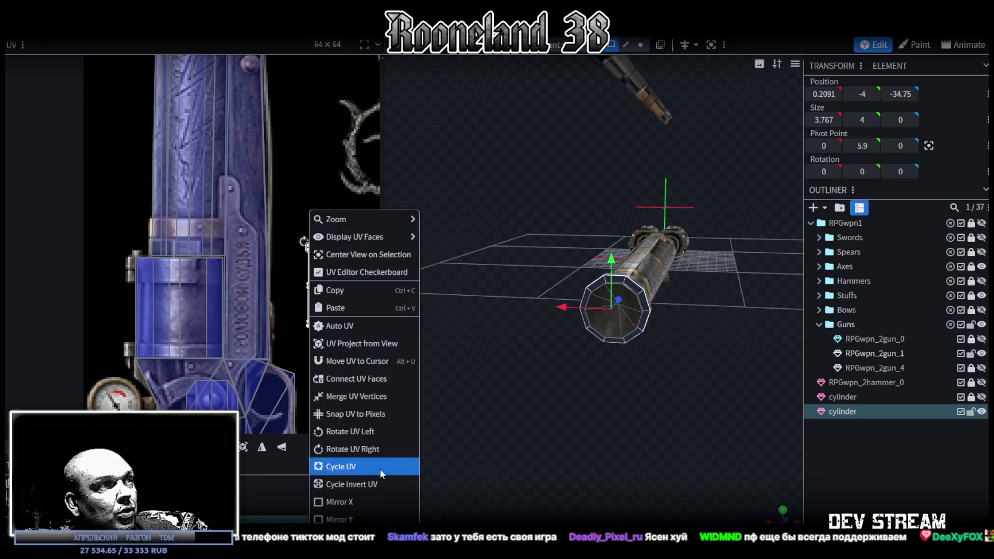
left_click(353, 448)
mouse_move(304, 289)
left_mouse_down()
mouse_move(181, 354)
mouse_move(144, 334)
left_mouse_up()
scroll(172, 355, "up", 3)
scroll(152, 339, "up", 2)
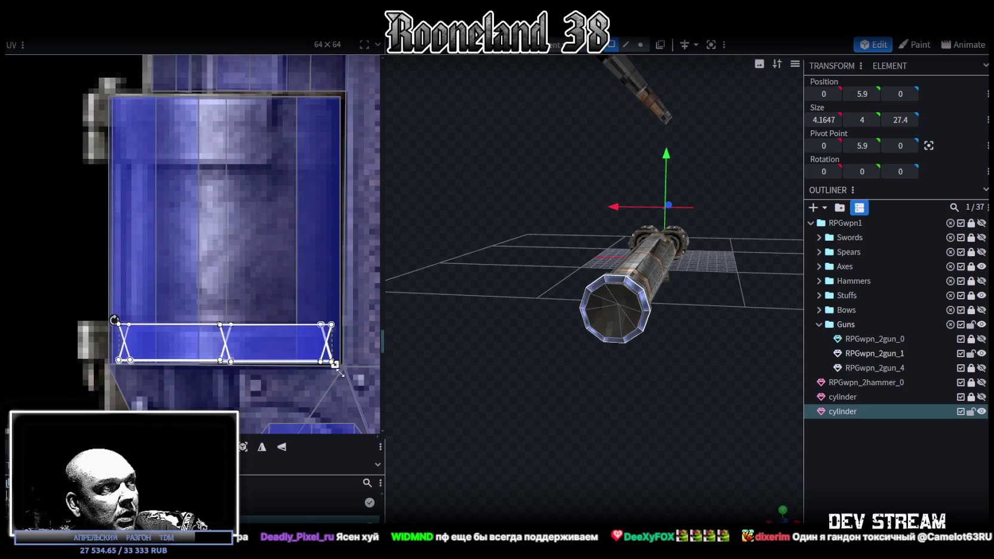
Step: Move the strip UV up beneath the drum's metal band, nudge it right, and trim to the drum's width
left_click_drag(335, 365, 336, 367)
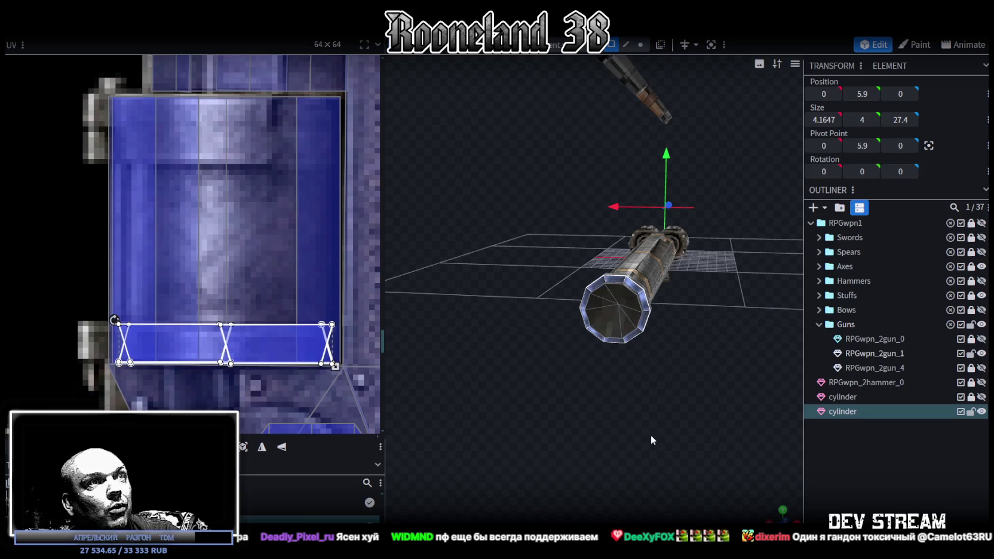
scroll(652, 441, "up", 1)
scroll(208, 297, "down", 3)
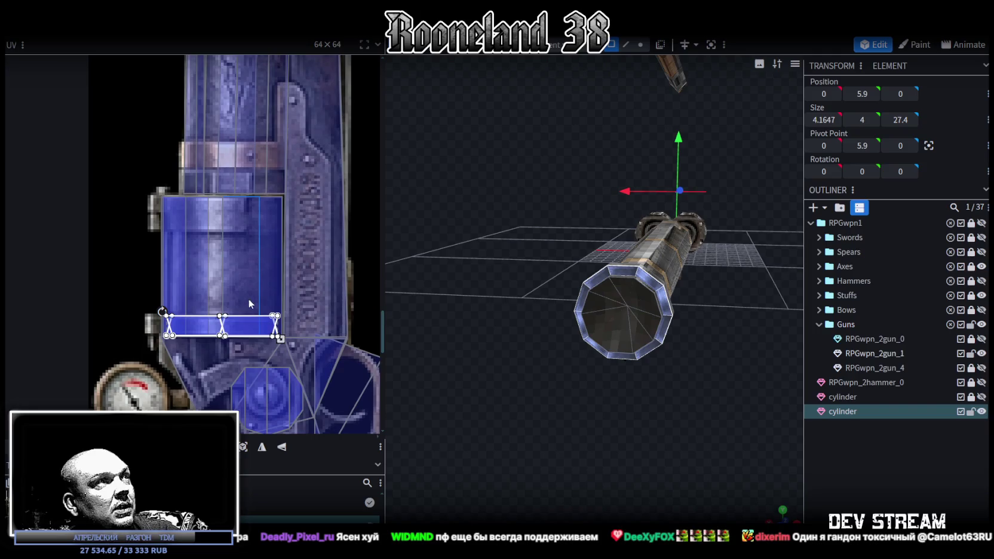
scroll(248, 299, "down", 1)
scroll(227, 341, "down", 2)
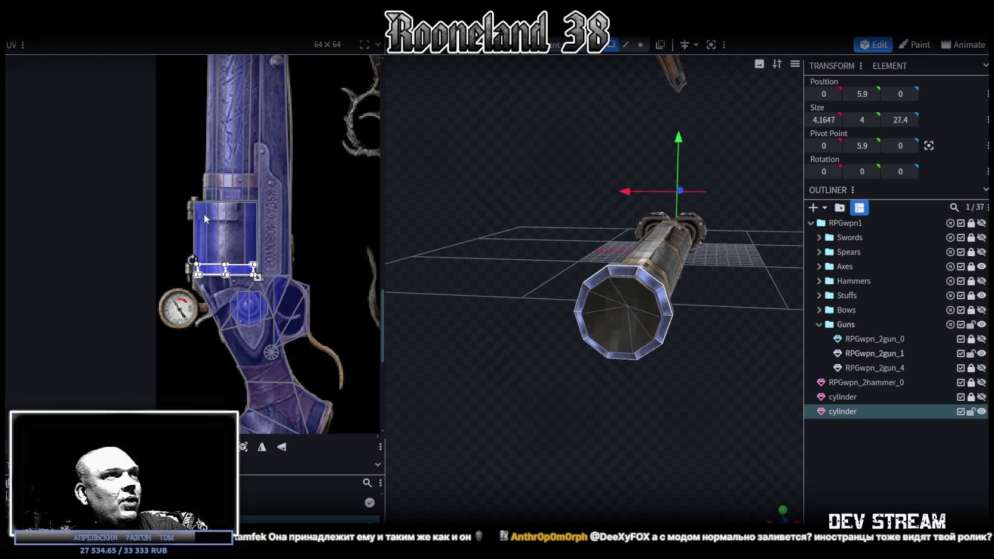
left_click_drag(203, 272, 204, 194)
scroll(215, 203, "up", 5)
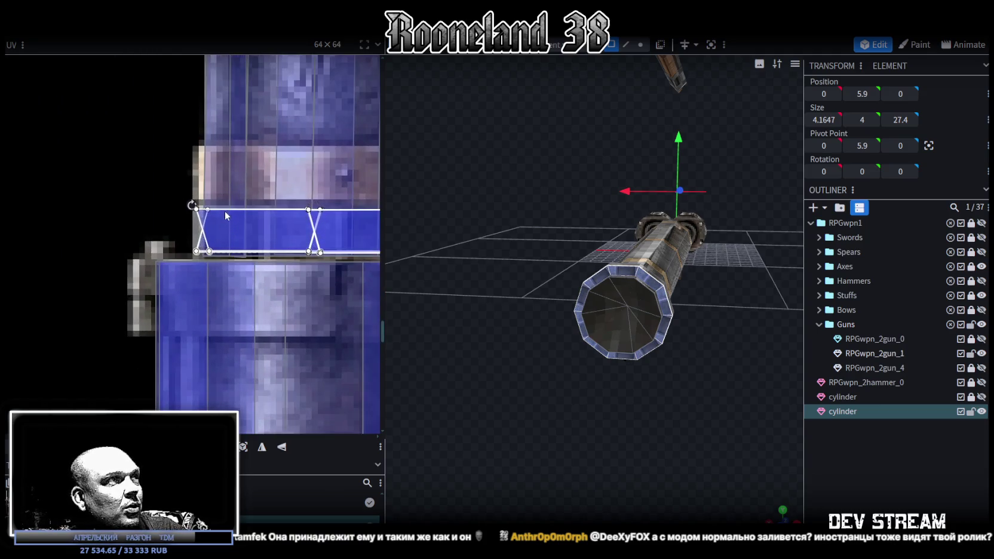
left_click_drag(223, 212, 229, 212)
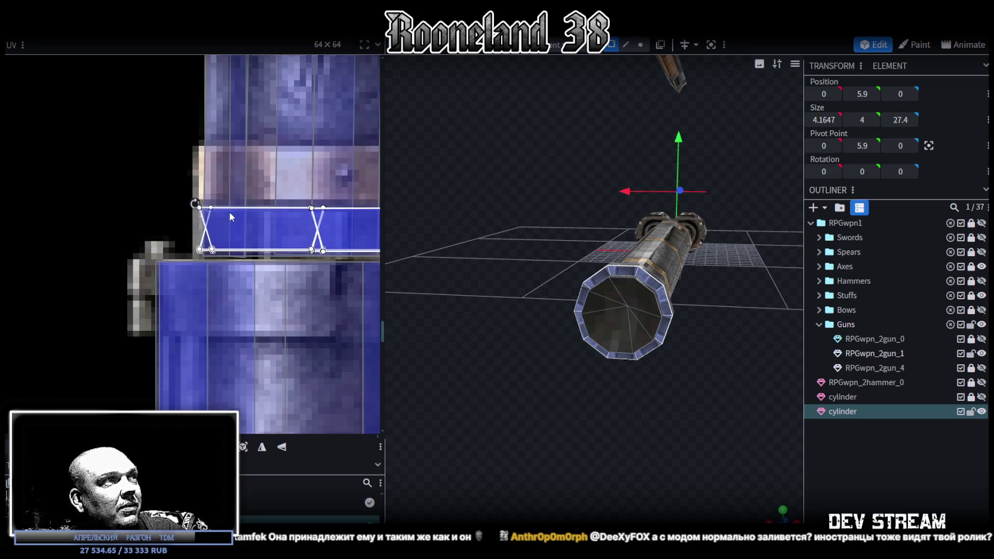
scroll(233, 211, "right", 1)
scroll(242, 202, "right", 3)
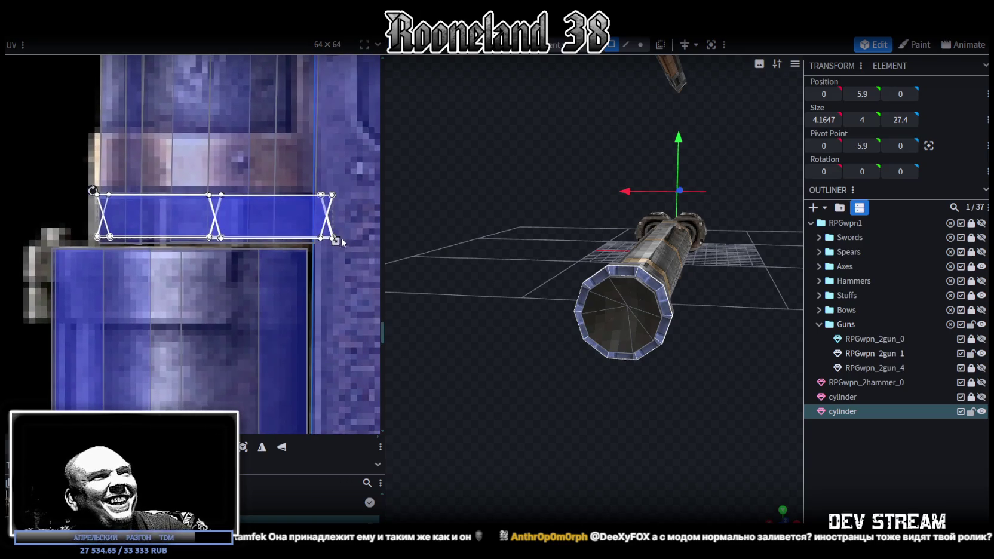
left_click_drag(336, 240, 315, 249)
left_click(885, 490)
mouse_move(646, 406)
left_mouse_down()
mouse_move(614, 399)
mouse_move(631, 399)
left_mouse_up()
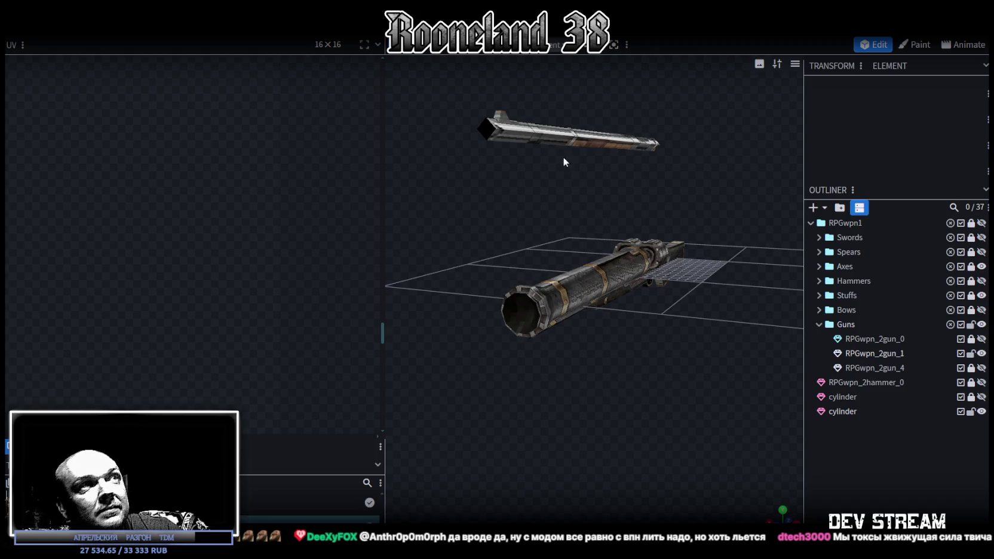
Step: Zoom in on the RPGwpn_2gun_1 drum and select the barrel cylinder
left_click(536, 133)
mouse_move(488, 108)
left_mouse_down()
mouse_move(627, 221)
mouse_move(516, 369)
left_mouse_up()
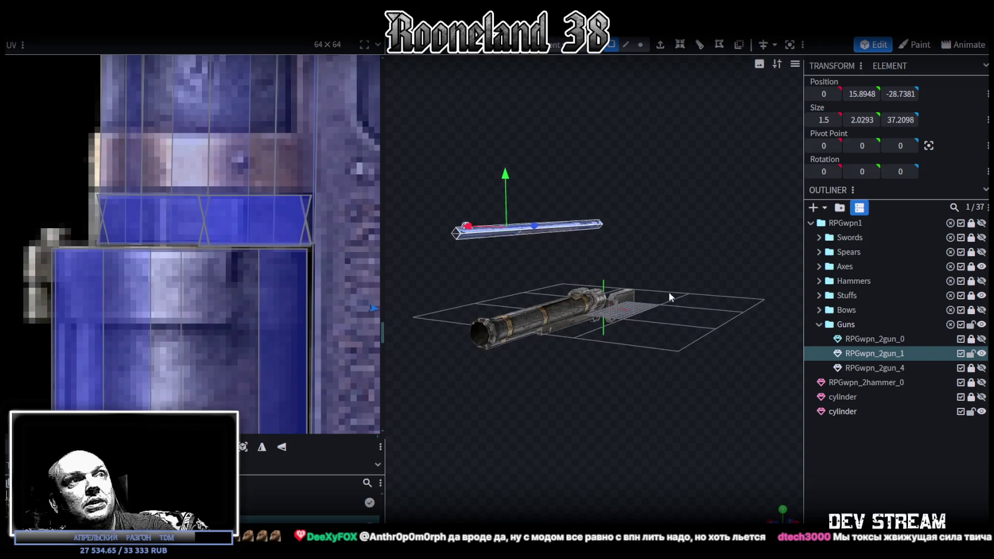
scroll(523, 358, "up", 2)
left_click_drag(533, 352, 551, 433)
scroll(551, 418, "up", 3)
scroll(545, 353, "up", 5)
left_click(523, 333)
mouse_move(510, 438)
left_mouse_down()
mouse_move(509, 414)
mouse_move(465, 430)
mouse_move(471, 409)
mouse_move(515, 406)
mouse_move(474, 303)
left_mouse_up()
left_click(481, 307)
Step: In edge selection mode, pick the cylinder's underside face and extrude it toward Z+
left_click(625, 44)
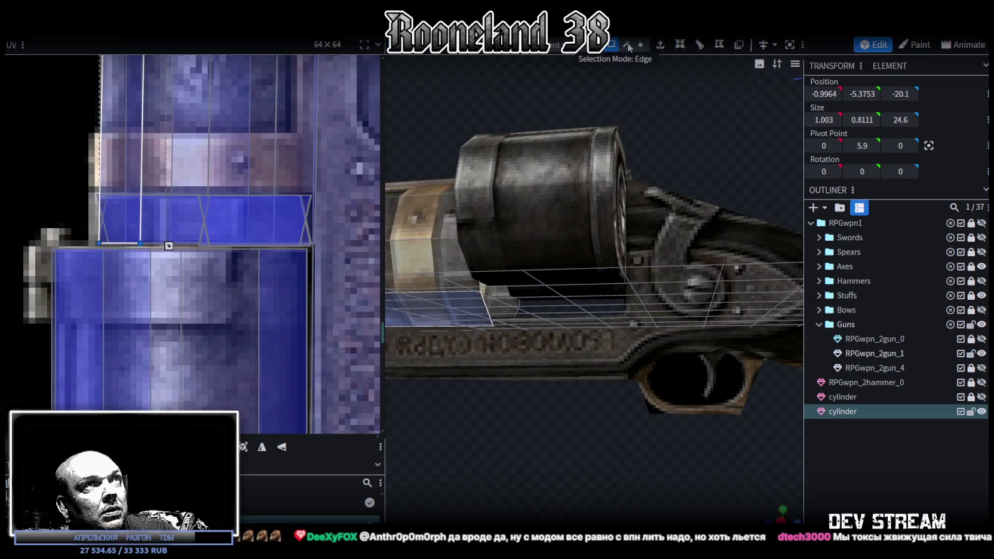
left_click(488, 308)
mouse_move(551, 317)
left_mouse_down()
mouse_move(619, 447)
mouse_move(594, 473)
mouse_move(622, 476)
mouse_move(543, 340)
left_mouse_up()
left_click(518, 314)
mouse_move(559, 472)
left_mouse_down()
mouse_move(557, 389)
mouse_move(500, 353)
mouse_move(473, 352)
mouse_move(462, 367)
mouse_move(538, 416)
mouse_move(516, 329)
mouse_move(483, 281)
left_mouse_up()
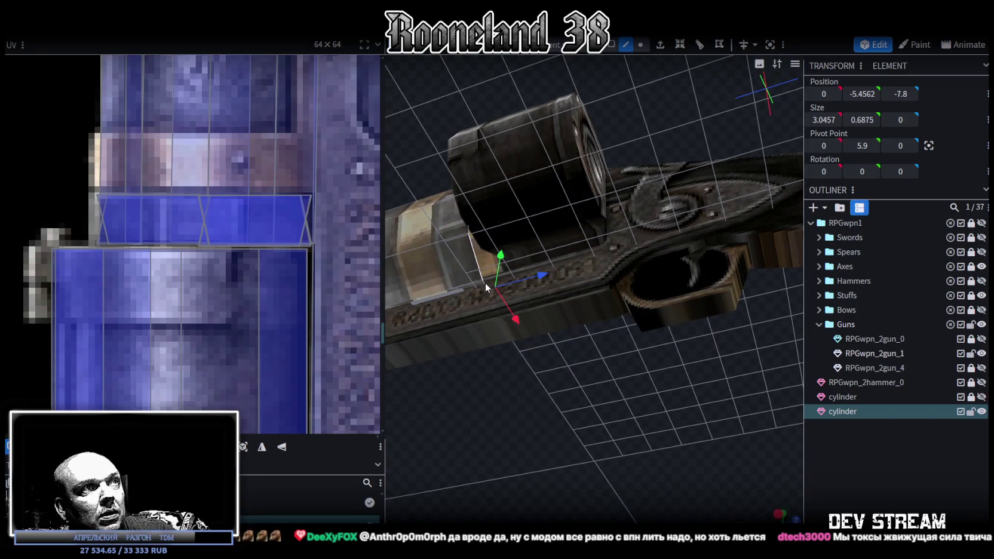
mouse_move(656, 414)
left_mouse_down()
mouse_move(686, 486)
mouse_move(697, 481)
left_mouse_up()
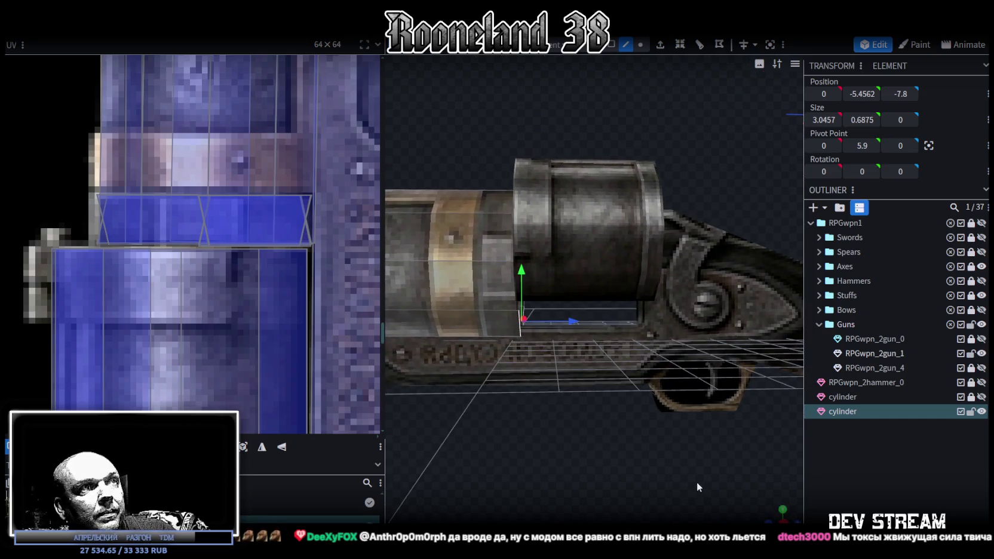
left_click(661, 45)
left_click(630, 516)
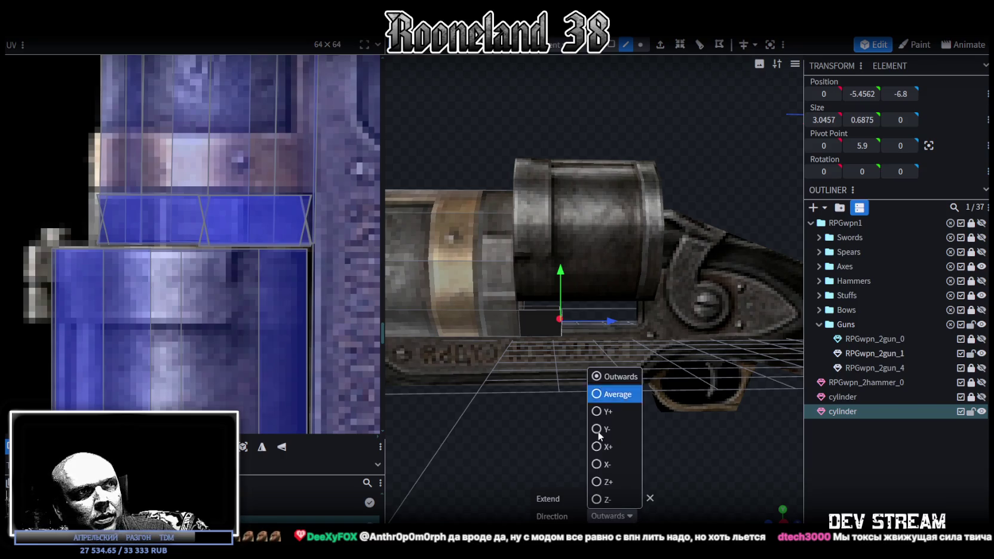
Step: Extrude the underside face 3 units along Z+ and confirm
left_click(604, 493)
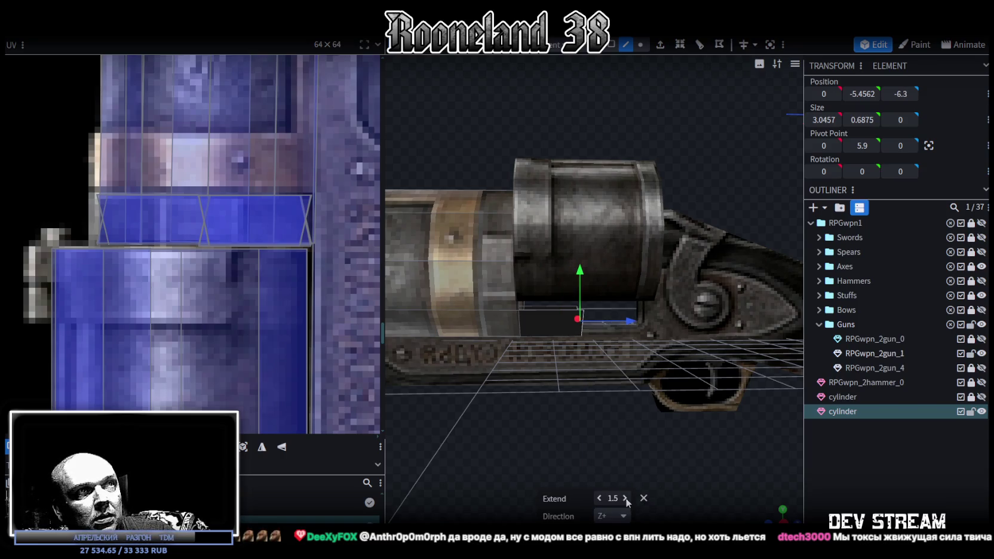
mouse_move(627, 502)
left_mouse_down()
mouse_move(724, 453)
mouse_move(655, 454)
mouse_move(622, 476)
left_mouse_up()
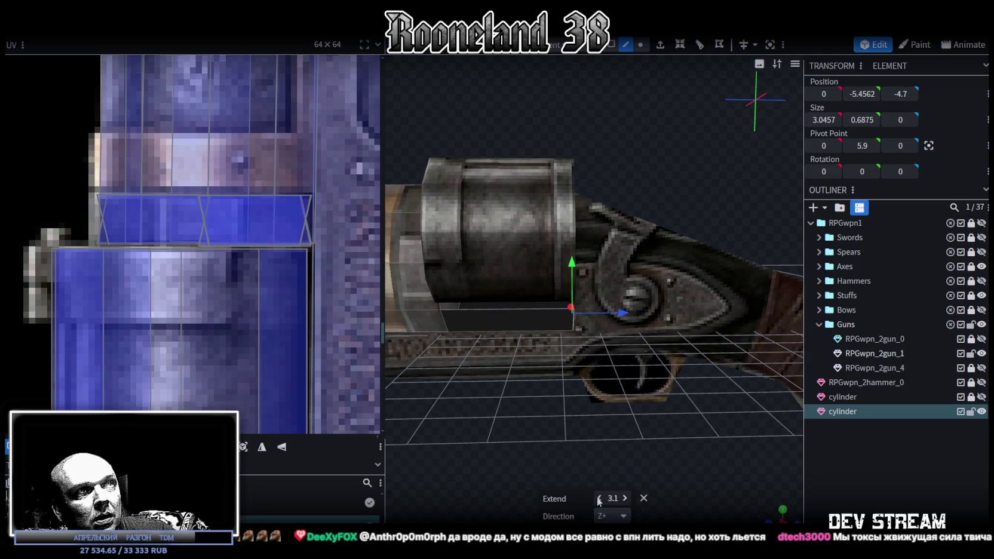
left_click(599, 498)
mouse_move(637, 432)
left_mouse_down()
mouse_move(520, 337)
mouse_move(607, 174)
mouse_move(592, 286)
mouse_move(691, 432)
mouse_move(601, 88)
left_mouse_up()
left_click(598, 289)
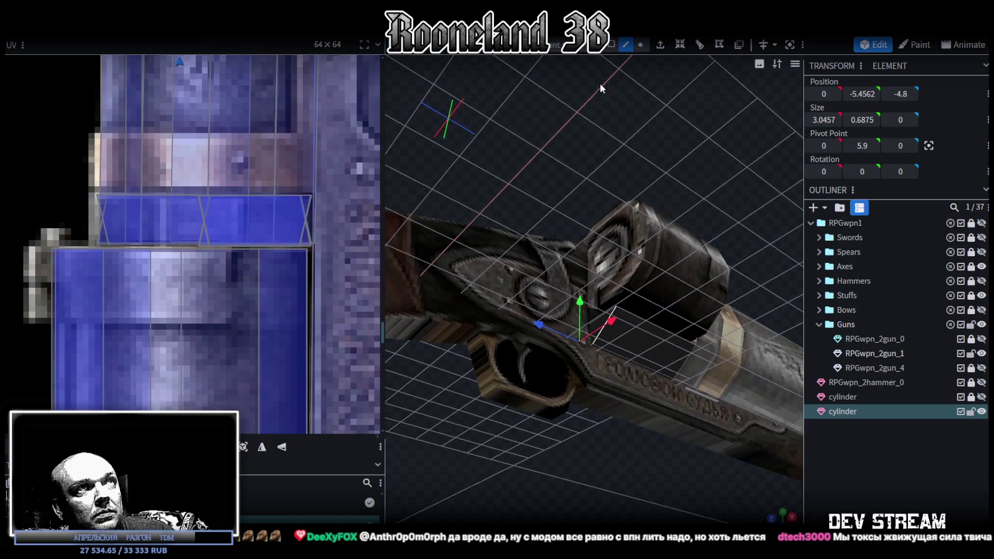
Step: Select the new underside strip face in face mode and snap to top view
left_click(610, 45)
left_click(626, 346)
mouse_move(626, 346)
left_mouse_down()
mouse_move(488, 308)
mouse_move(604, 466)
mouse_move(554, 352)
left_mouse_up()
left_click(576, 315)
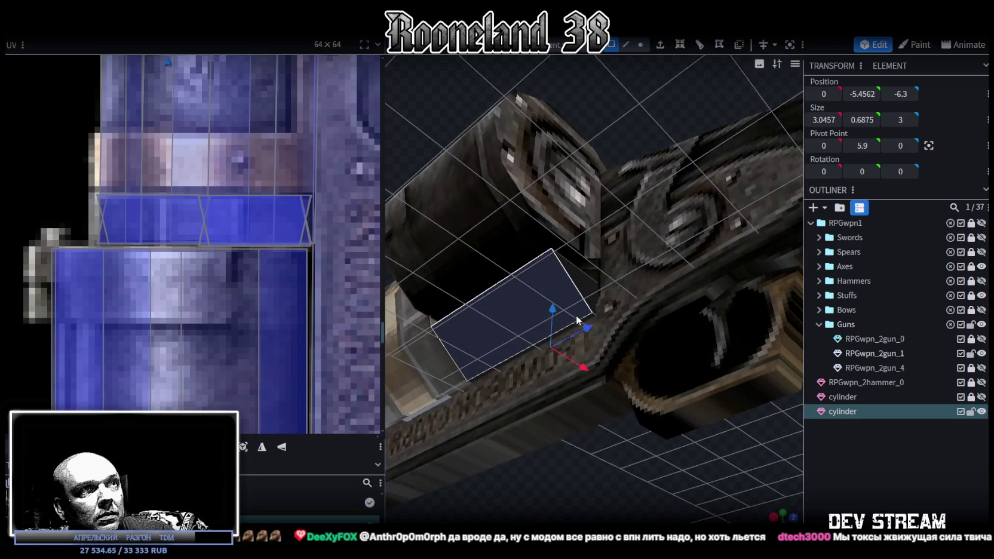
left_click(782, 512)
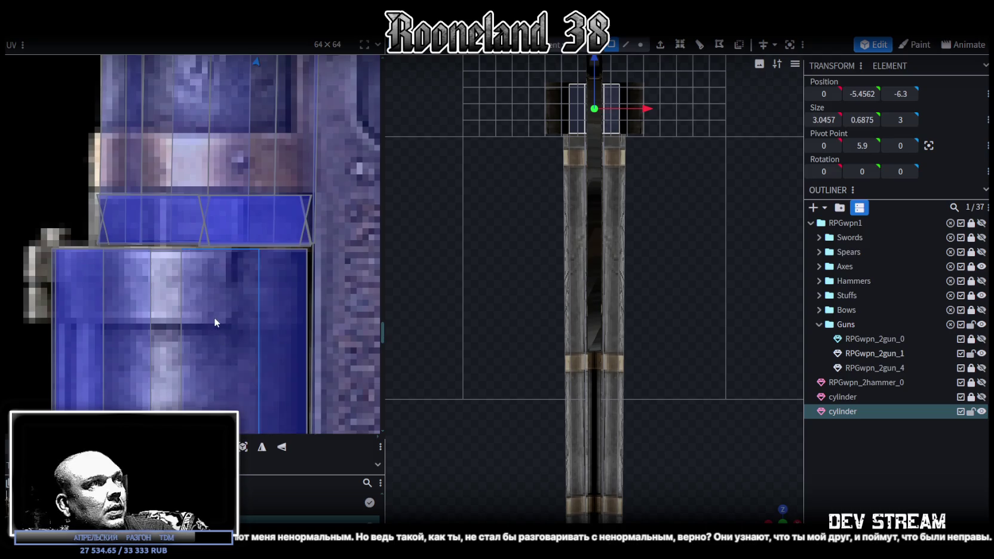
Step: Drag the underside strip face's UV box off the bracer area onto the blue gun's cylinder
scroll(214, 317, "down", 3)
scroll(214, 315, "down", 2)
scroll(225, 288, "up", 5)
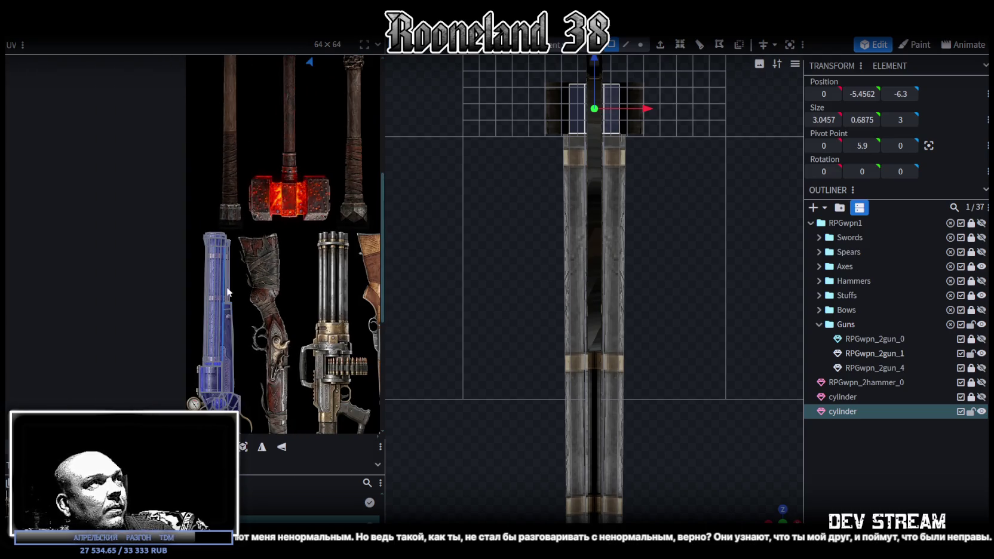
mouse_move(244, 140)
left_mouse_down()
mouse_move(236, 228)
mouse_move(248, 357)
left_mouse_up()
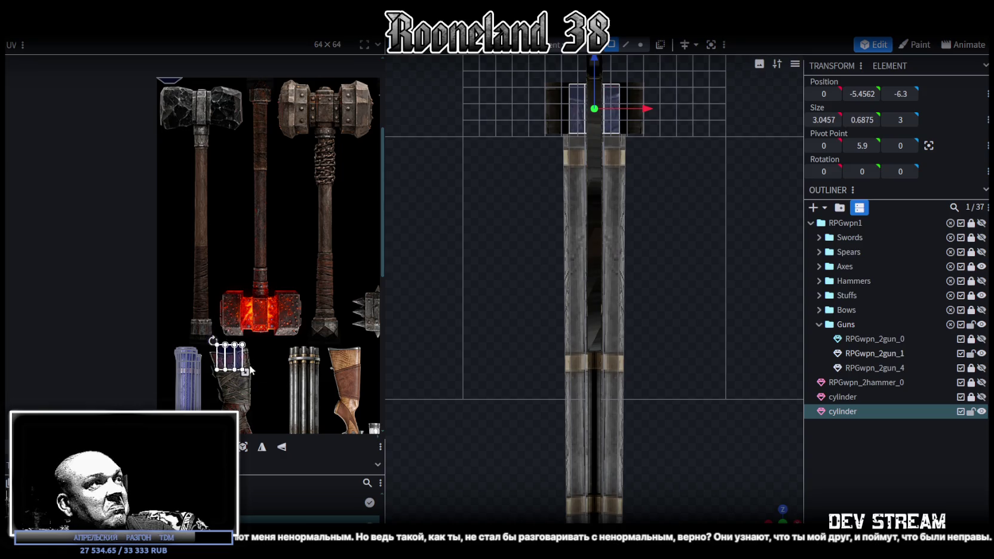
scroll(247, 334, "up", 2)
scroll(250, 291, "up", 1)
scroll(251, 292, "up", 1)
left_click_drag(252, 239, 195, 328)
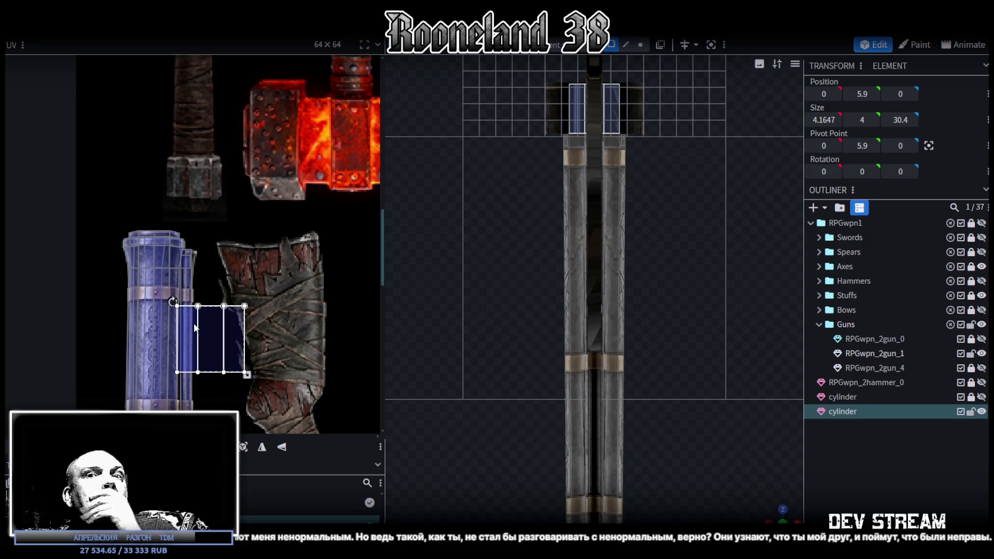
left_click_drag(195, 327, 226, 334)
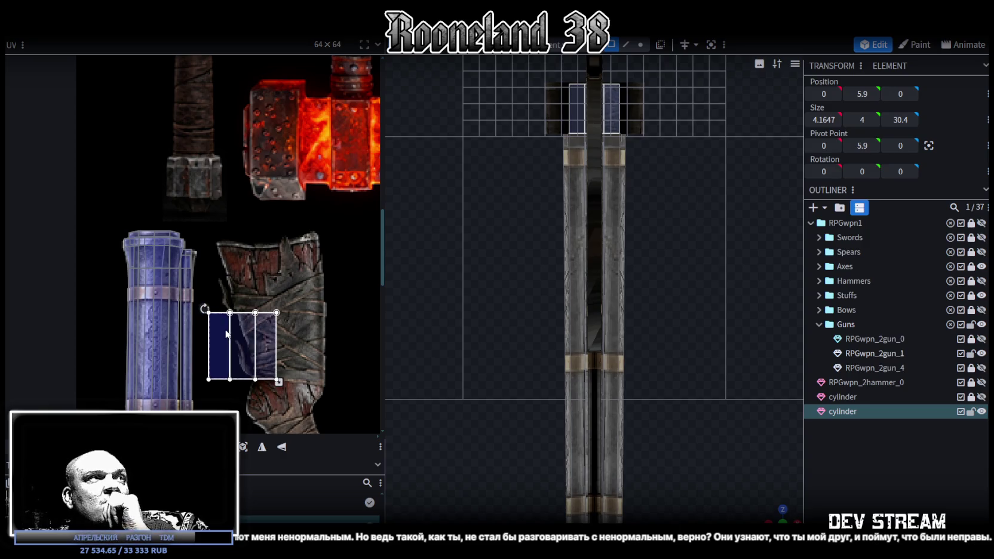
Step: Reposition the UV over the blue gun, then resize its corner to widen it across the cylinder
scroll(305, 307, "down", 3)
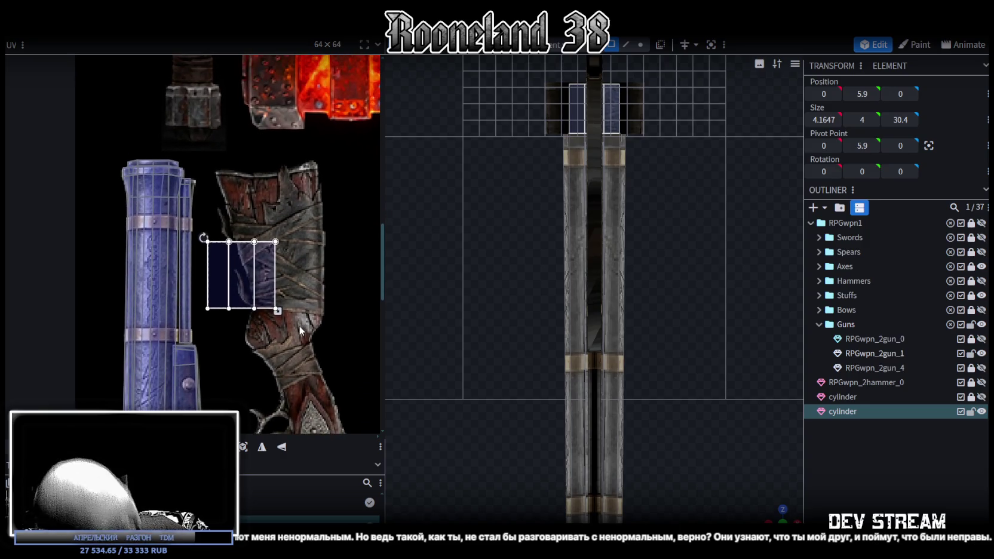
scroll(297, 326, "down", 2)
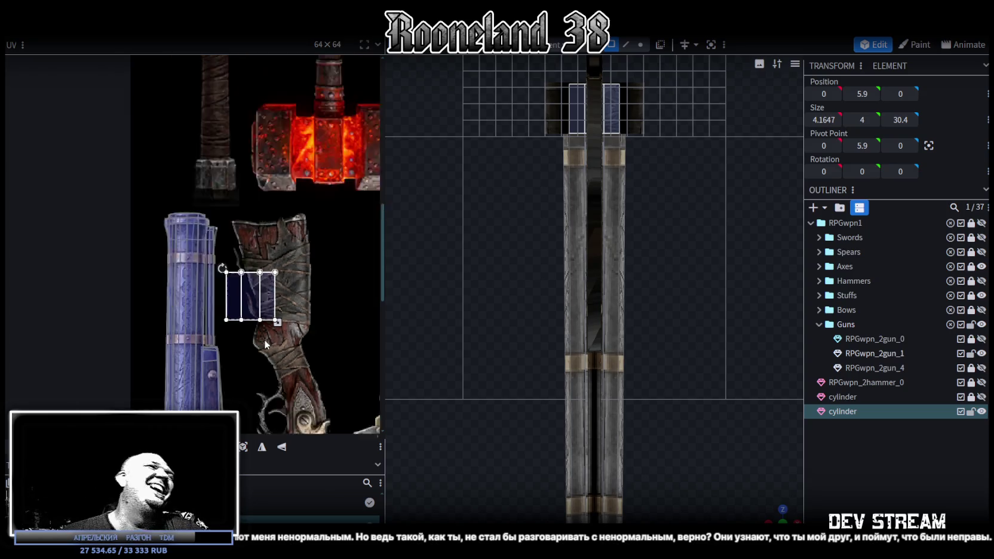
scroll(287, 251, "down", 3)
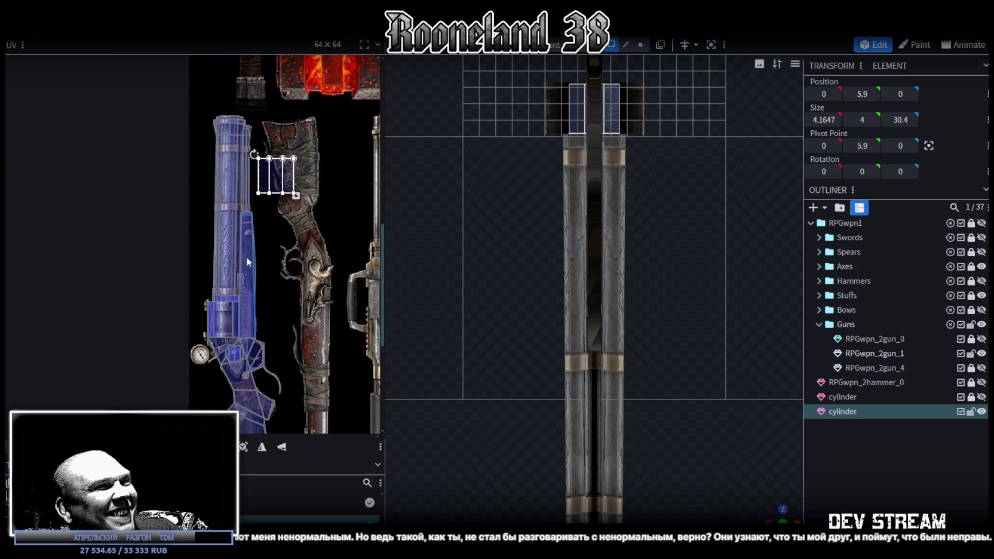
mouse_move(264, 178)
left_mouse_down()
mouse_move(251, 323)
mouse_move(138, 307)
left_mouse_up()
scroll(251, 323, "up", 2)
scroll(293, 314, "up", 1)
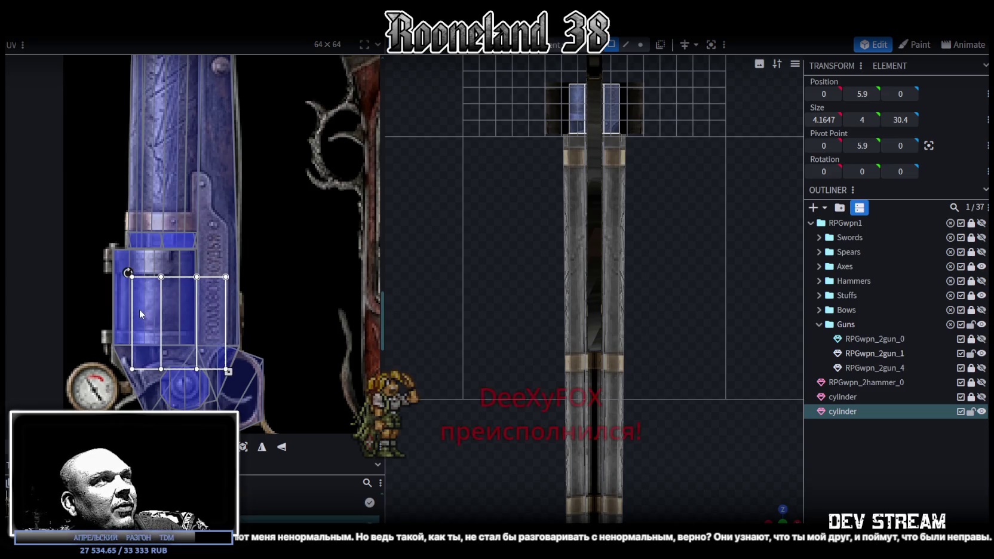
left_click_drag(223, 367, 191, 329)
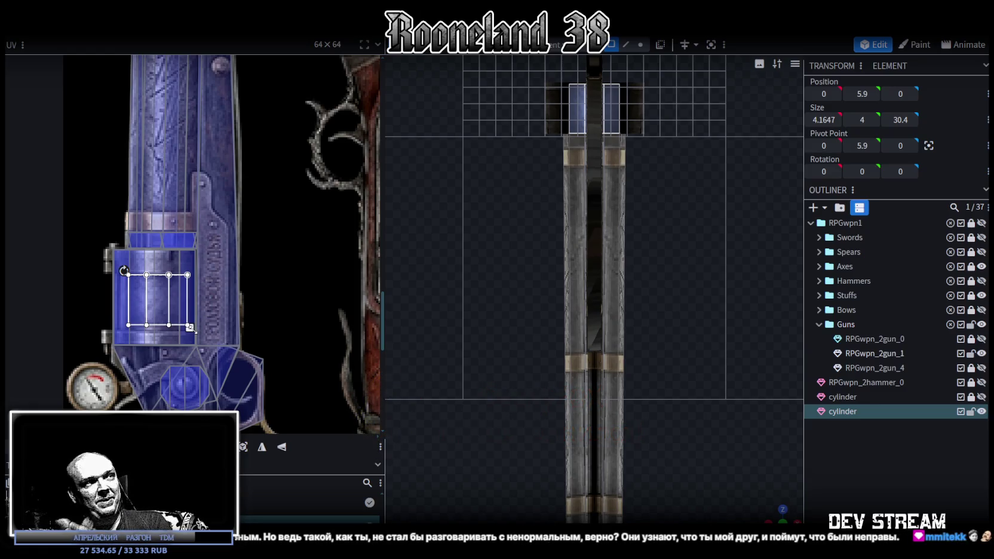
scroll(190, 327, "up", 2)
scroll(200, 319, "up", 1)
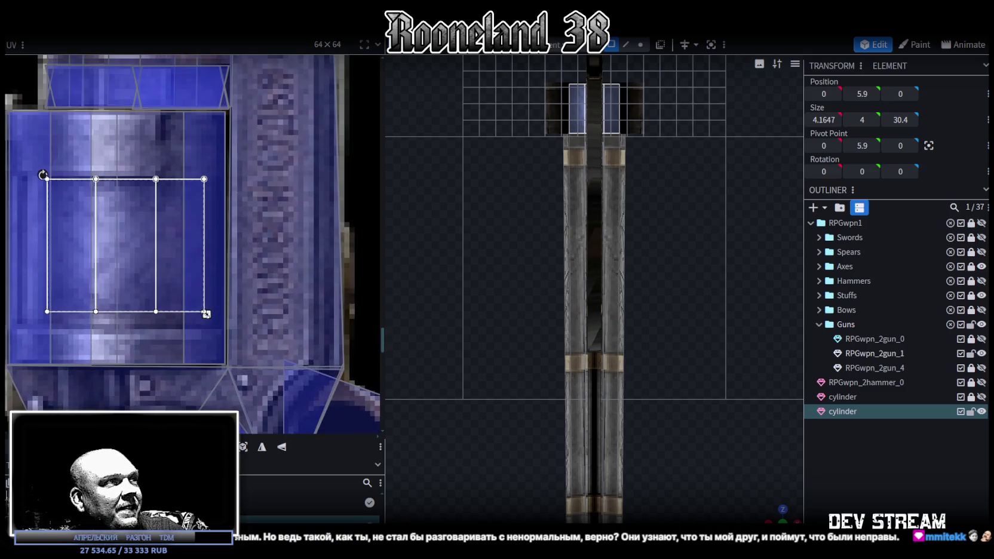
left_click_drag(214, 326, 221, 327)
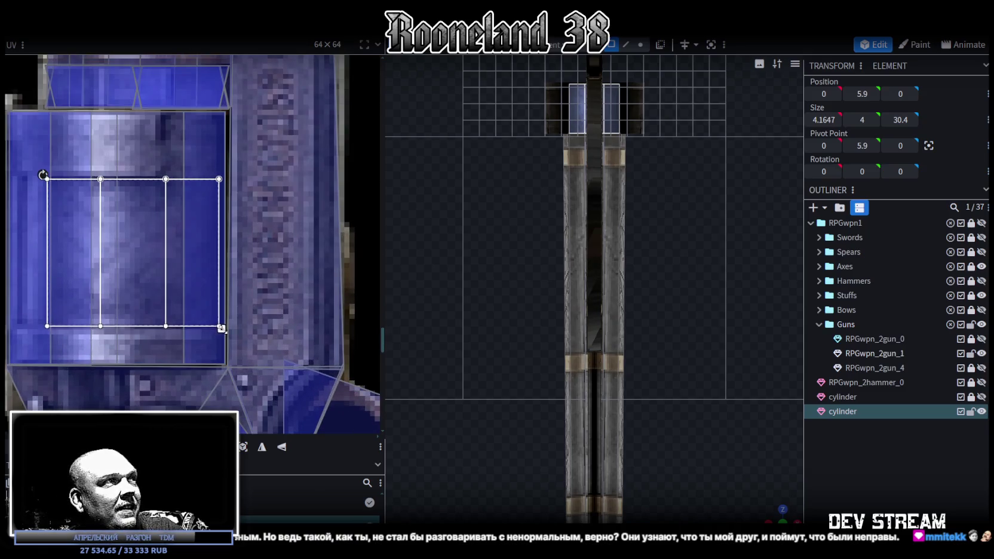
scroll(693, 445, "up", 1)
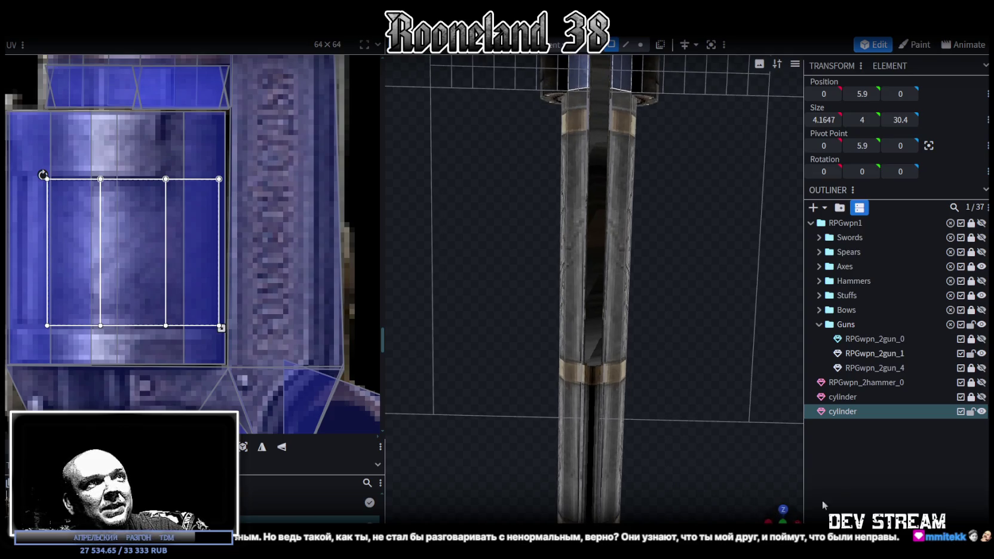
Step: Orbit the model to a tilted angle and reselect the cylinder mesh
left_click(718, 266)
mouse_move(718, 266)
left_mouse_down()
mouse_move(686, 339)
mouse_move(639, 390)
mouse_move(611, 445)
mouse_move(608, 460)
mouse_move(659, 466)
mouse_move(592, 346)
left_mouse_up()
left_click(592, 347)
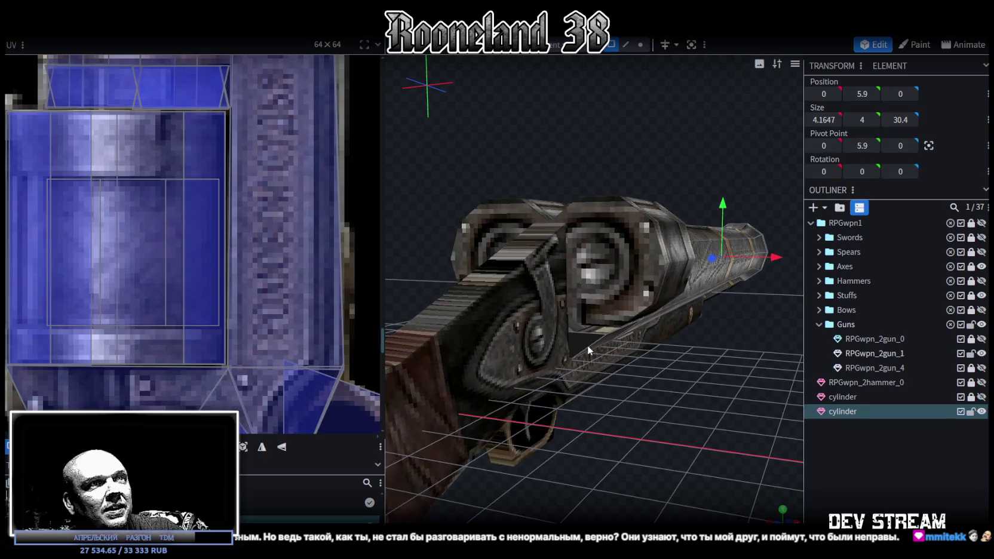
Step: In numpad-1 front view, drag the strip's front-end face UV onto the blue gun
mouse_move(683, 430)
left_mouse_down()
mouse_move(549, 420)
mouse_move(701, 436)
mouse_move(669, 433)
left_mouse_up()
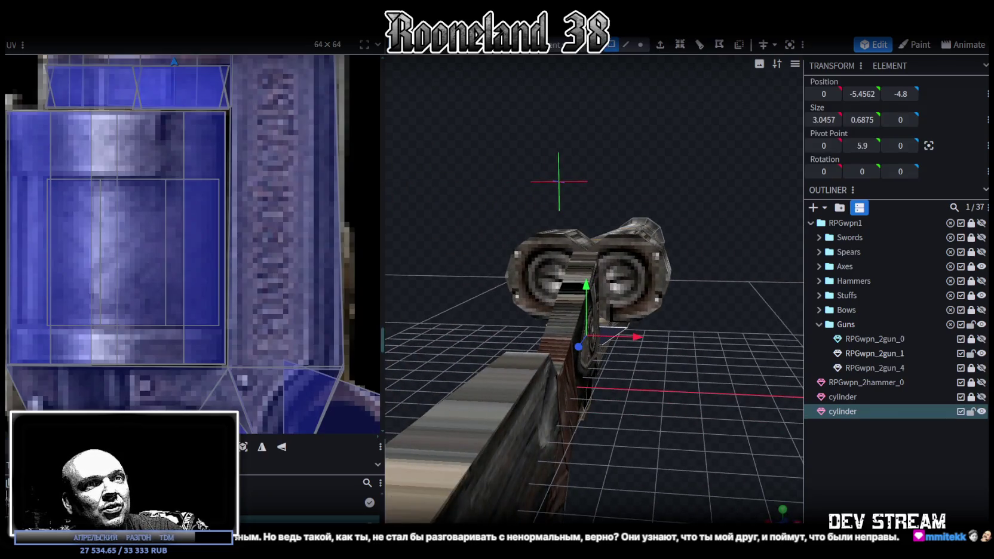
key("KP_1")
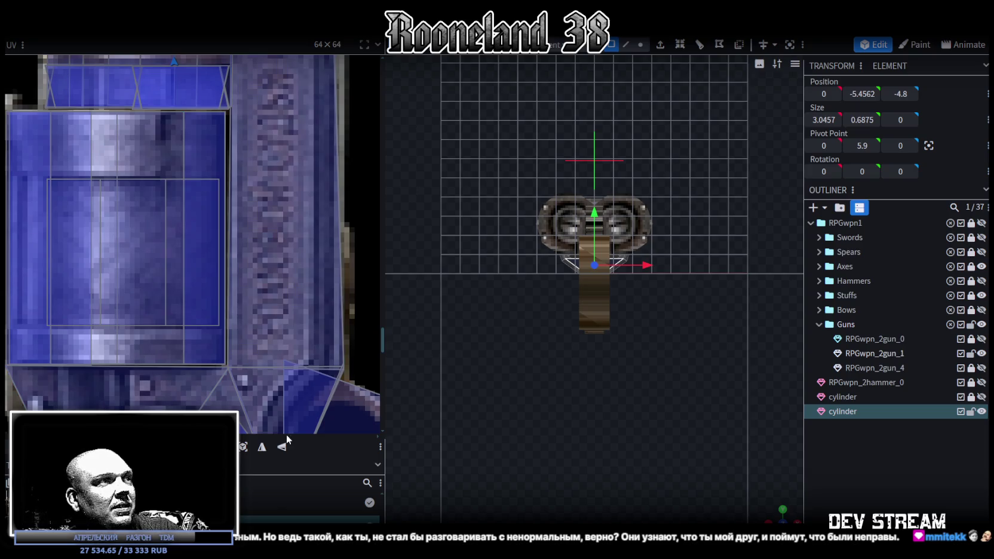
scroll(215, 284, "down", 3)
scroll(207, 257, "down", 3)
scroll(208, 192, "down", 3)
scroll(212, 221, "down", 2)
scroll(202, 179, "down", 2)
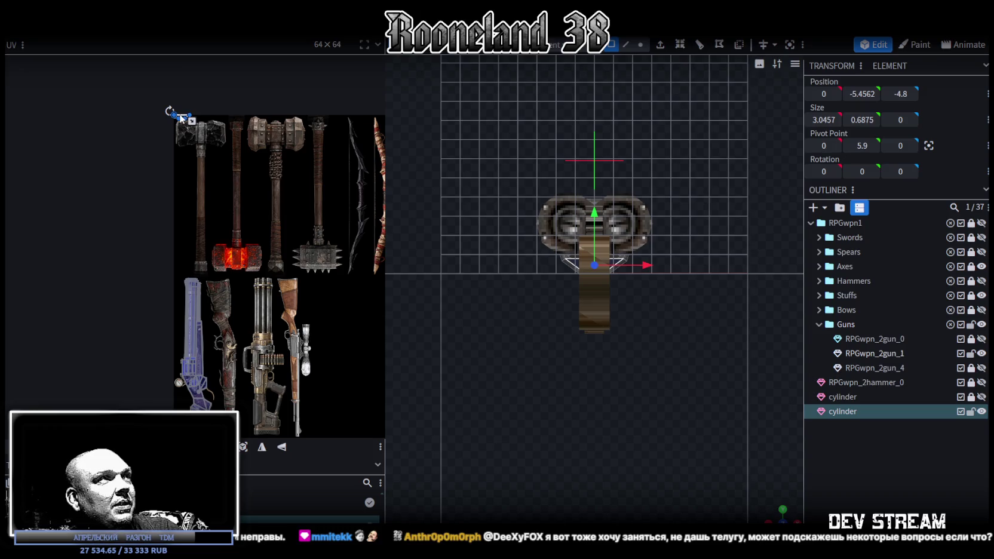
left_click_drag(181, 119, 212, 361)
scroll(183, 385, "up", 3)
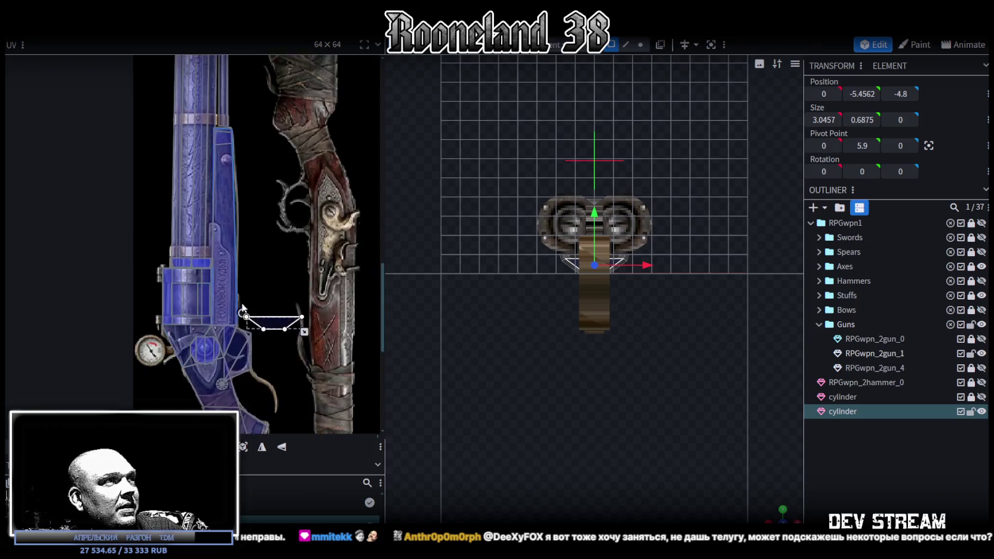
scroll(197, 358, "up", 2)
Step: Place the front face's UV on top of the blue cylinder and narrow it to fit
left_click(256, 317)
left_click_drag(256, 318, 128, 251)
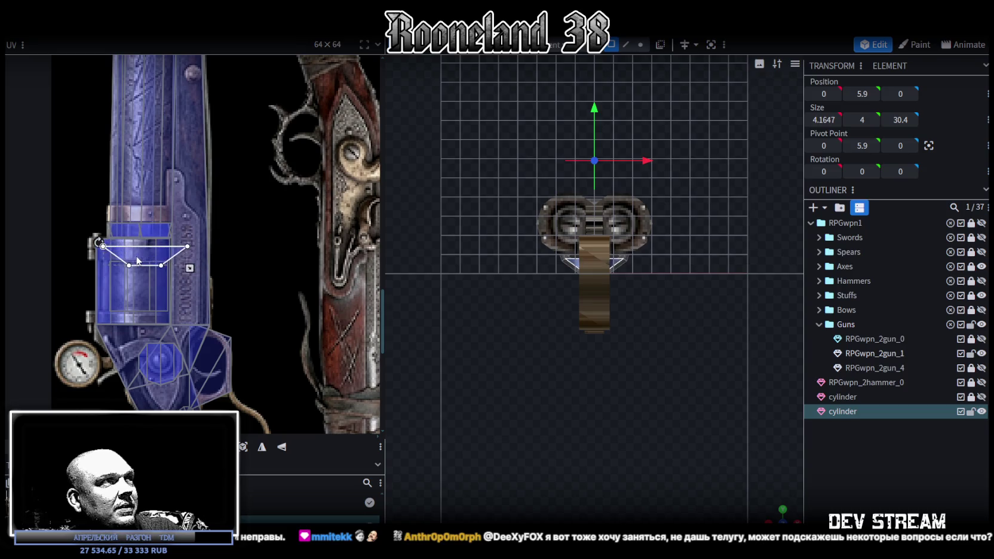
scroll(127, 249, "up", 3)
scroll(131, 251, "up", 1)
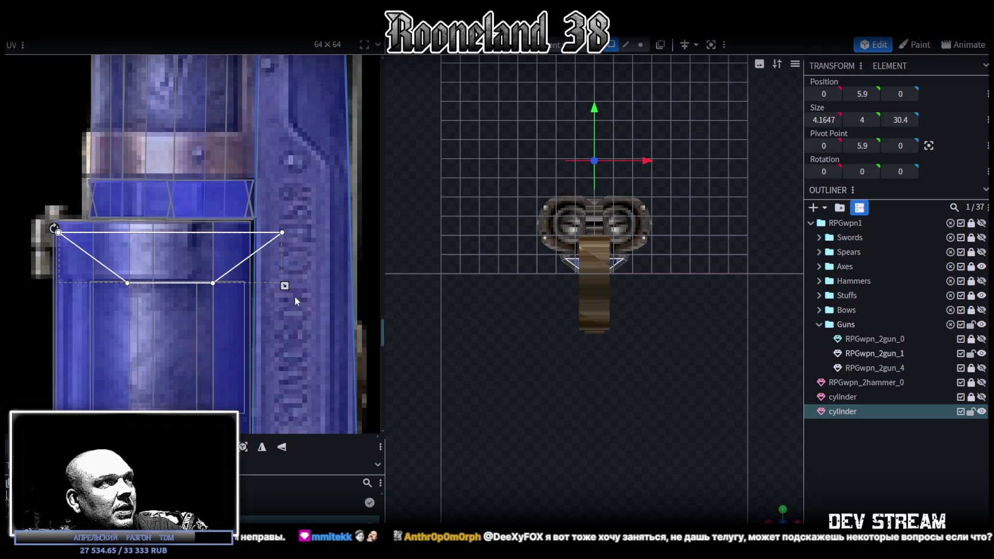
left_click_drag(284, 286, 259, 285)
left_click_drag(172, 260, 175, 263)
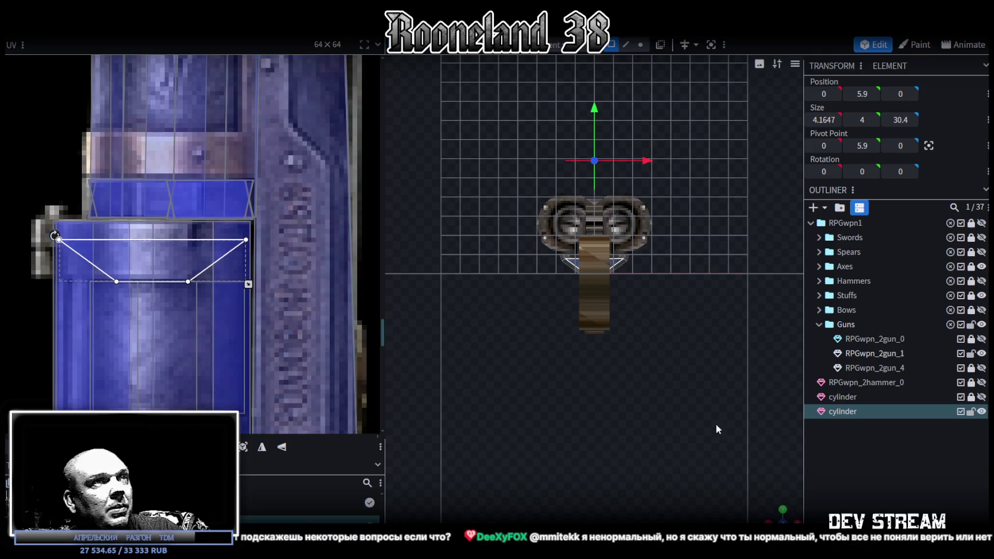
Step: Return to a side view and orbit around the gun with RPGwpn_2gun_1 selected
left_click(781, 507)
left_click(642, 350)
mouse_move(642, 350)
left_mouse_down()
mouse_move(483, 418)
mouse_move(592, 398)
mouse_move(533, 378)
left_mouse_up()
left_click(567, 203)
mouse_move(567, 204)
left_mouse_down()
mouse_move(592, 346)
mouse_move(609, 355)
mouse_move(616, 401)
mouse_move(514, 376)
mouse_move(753, 429)
mouse_move(647, 454)
left_mouse_up()
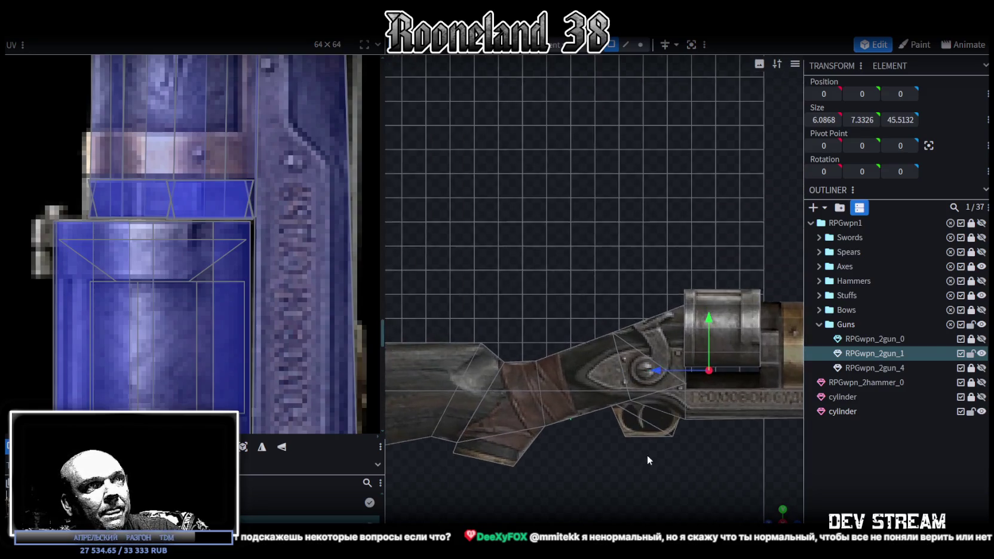
Step: Select the plate between the barrels and pick its top edge in edge selection mode
scroll(529, 377, "up", 3)
left_click(640, 313)
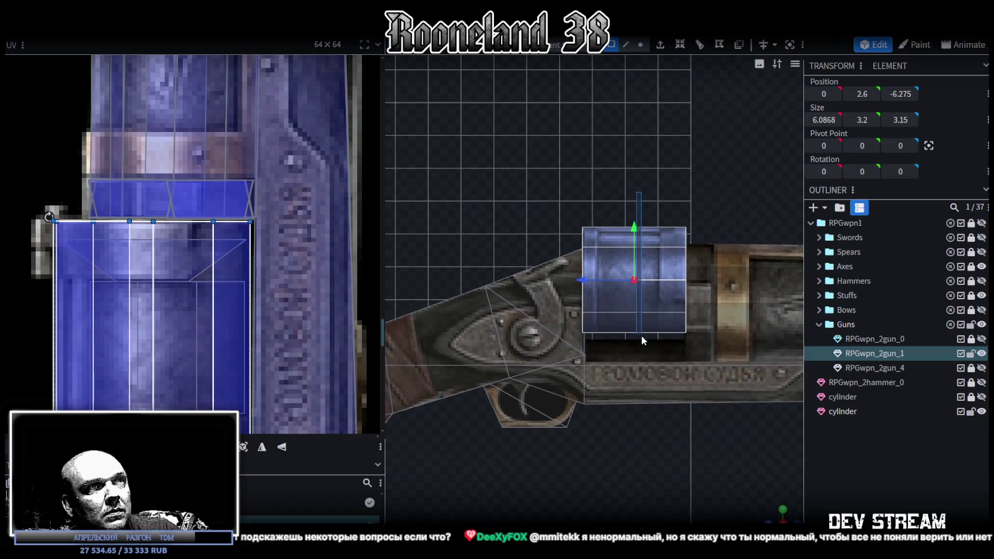
left_click_drag(634, 233, 634, 238)
mouse_move(775, 517)
left_mouse_down()
mouse_move(620, 459)
mouse_move(542, 467)
mouse_move(497, 440)
mouse_move(677, 436)
mouse_move(588, 206)
left_mouse_up()
left_click(585, 258)
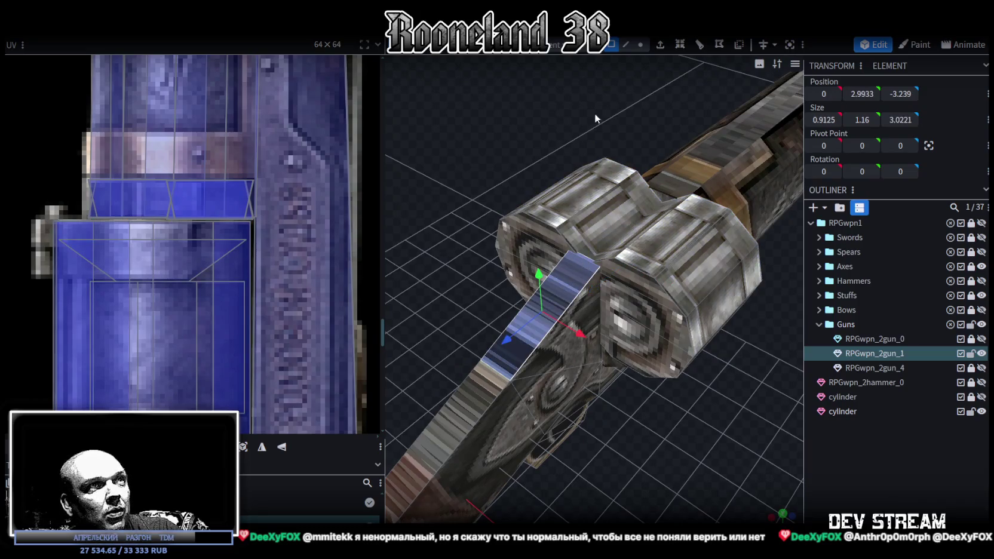
left_click(626, 45)
left_click(588, 258)
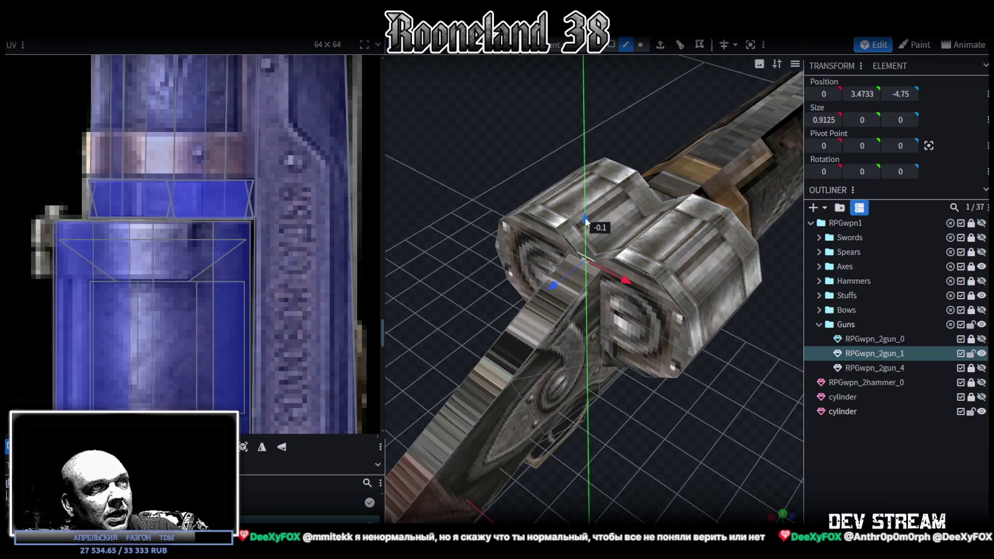
mouse_move(645, 298)
left_mouse_down()
mouse_move(636, 451)
mouse_move(600, 413)
mouse_move(565, 457)
mouse_move(520, 426)
mouse_move(455, 428)
mouse_move(450, 417)
mouse_move(718, 411)
mouse_move(724, 431)
mouse_move(694, 432)
mouse_move(686, 462)
mouse_move(567, 357)
left_mouse_up()
Step: Extrude the face at the barrels' end along the barrel
left_click(557, 331)
mouse_move(702, 322)
left_mouse_down()
mouse_move(655, 314)
mouse_move(677, 325)
mouse_move(596, 281)
left_mouse_up()
left_click(530, 336)
mouse_move(531, 336)
left_mouse_down()
mouse_move(739, 335)
mouse_move(719, 304)
mouse_move(733, 249)
left_mouse_up()
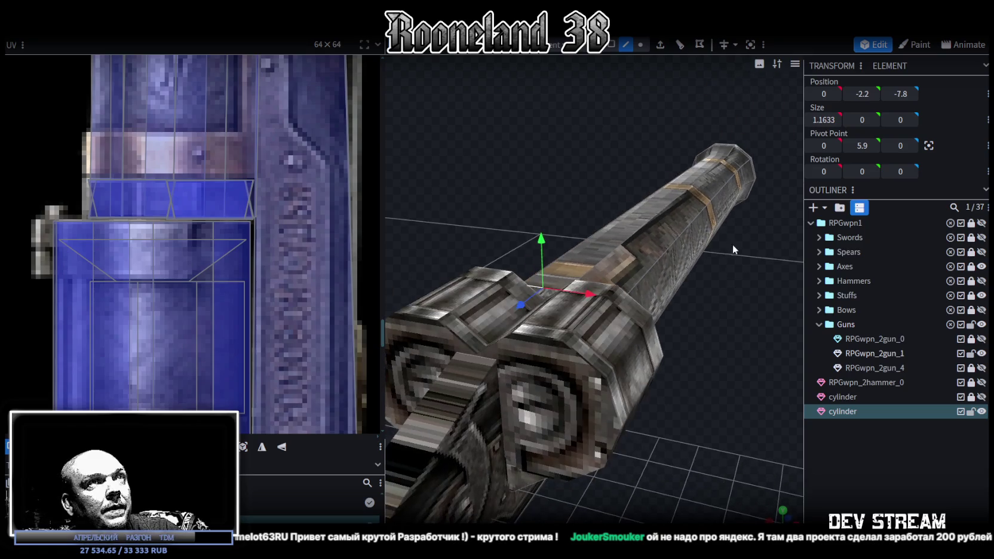
left_click(660, 46)
left_click(630, 517)
mouse_move(660, 461)
left_mouse_down()
mouse_move(758, 345)
mouse_move(743, 398)
left_mouse_up()
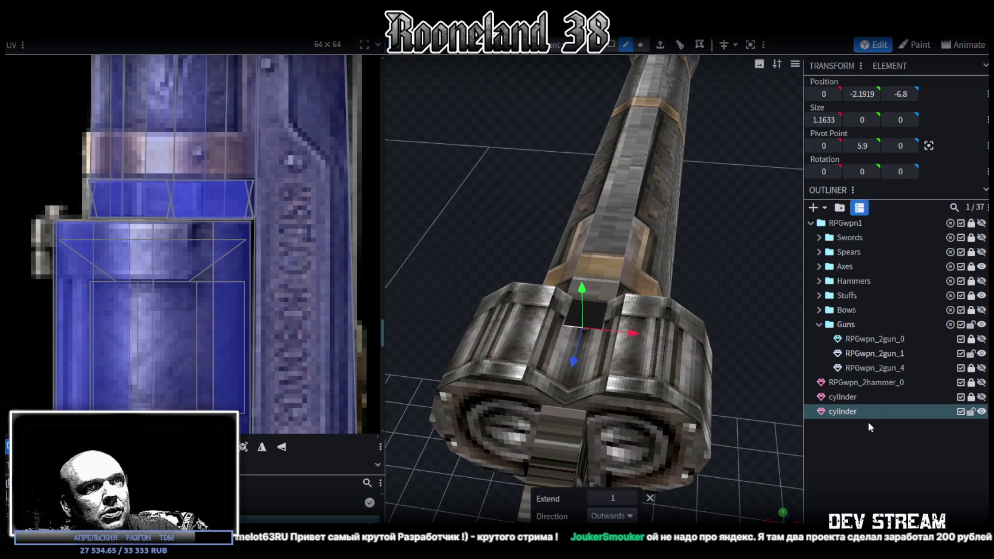
key("shift+e")
Step: Drag out one more extruded barrel segment, undoing and redoing it, and select RPGwpn_2gun_1
left_click_drag(700, 371, 719, 373)
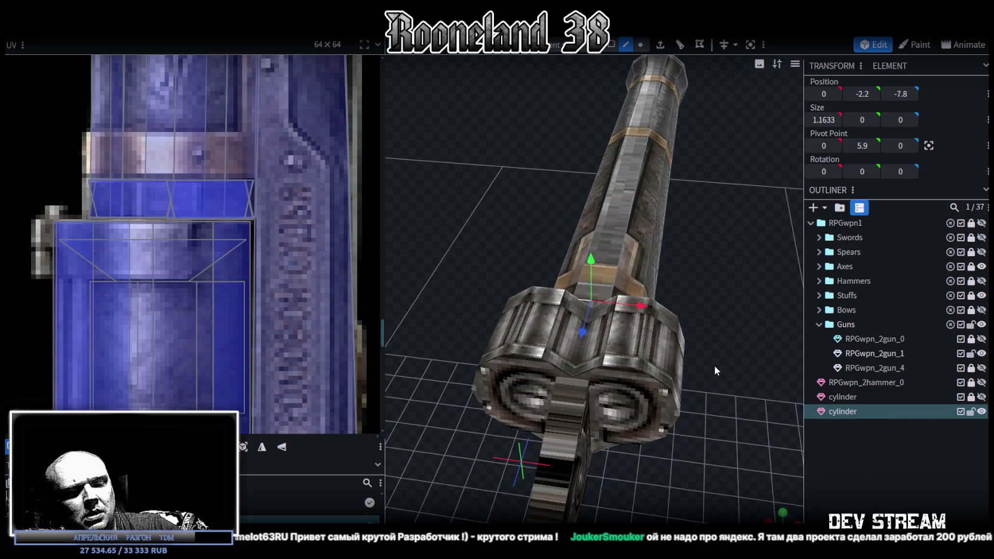
key("ctrl+z")
key("ctrl+y")
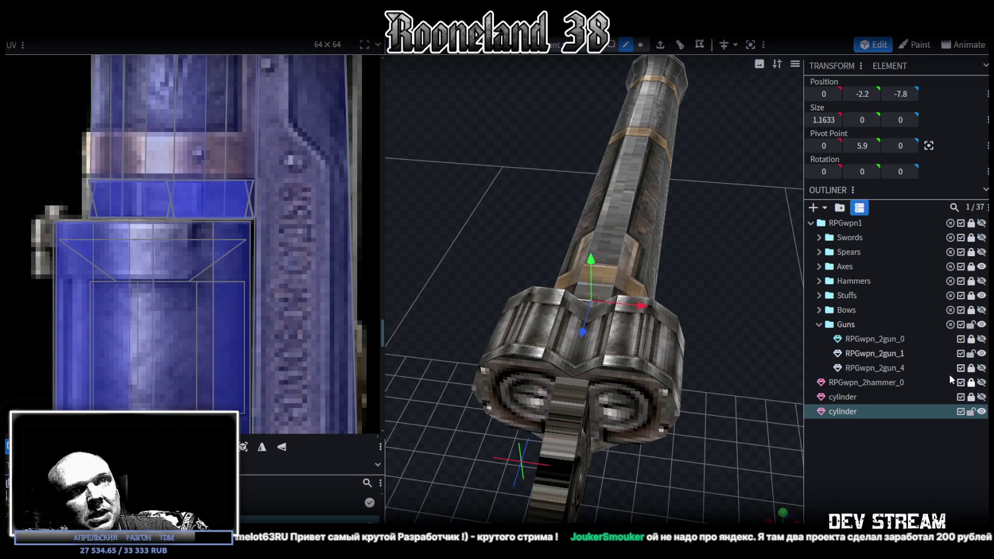
left_click(925, 353)
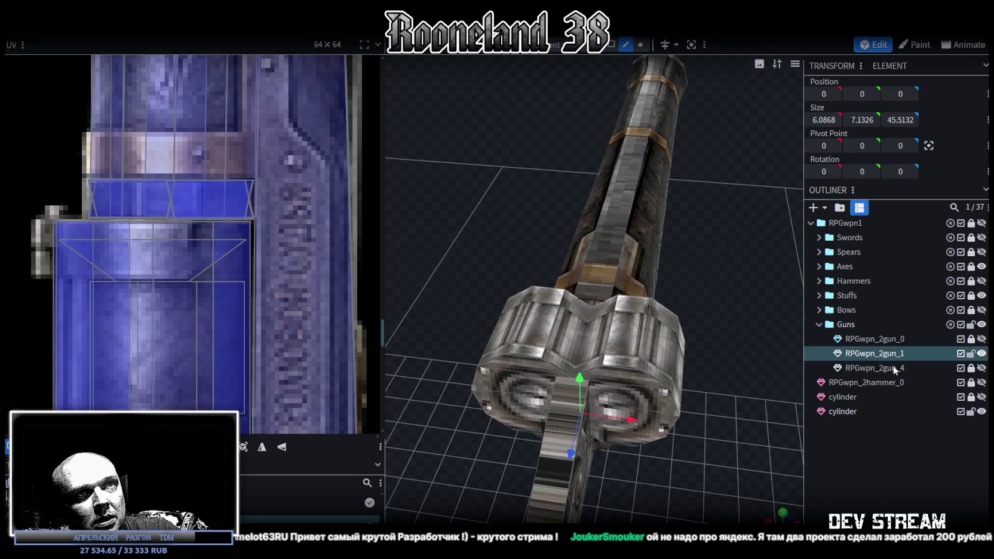
Step: Merge both cylinder meshes into RPGwpn_2gun_1 with Merge Meshes
left_click(844, 412, "ctrl")
right_click(844, 413)
left_click(884, 209)
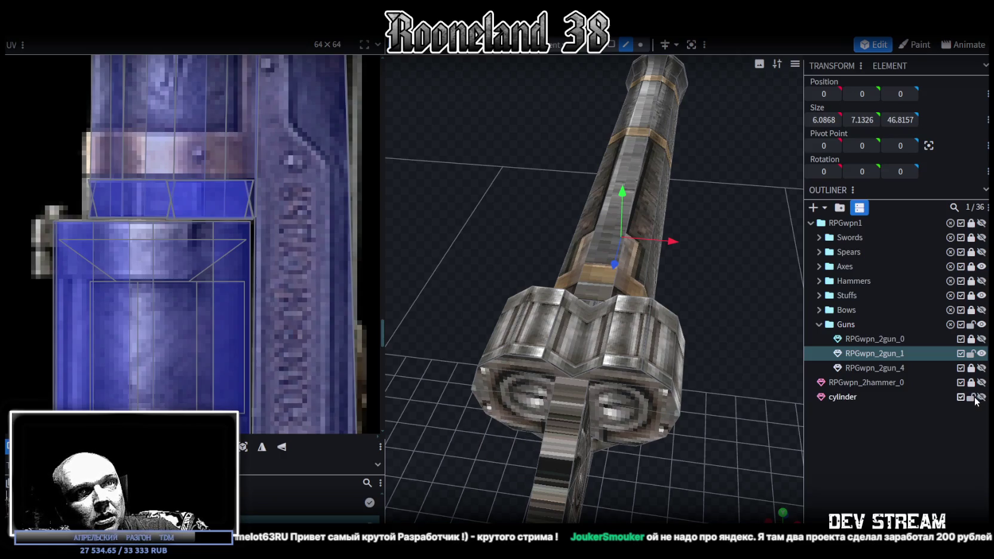
left_click(842, 398)
key("Delete")
left_click(890, 355)
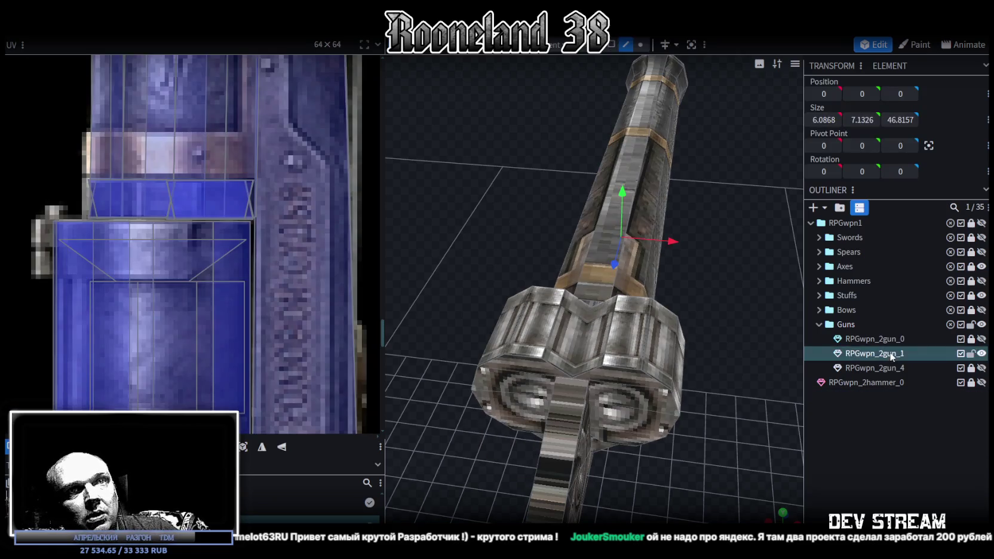
Step: Switch to vertex then edge selection and pick an edge at the barrel end
left_click(640, 44)
mouse_move(652, 190)
left_mouse_down()
mouse_move(706, 300)
mouse_move(674, 257)
left_mouse_up()
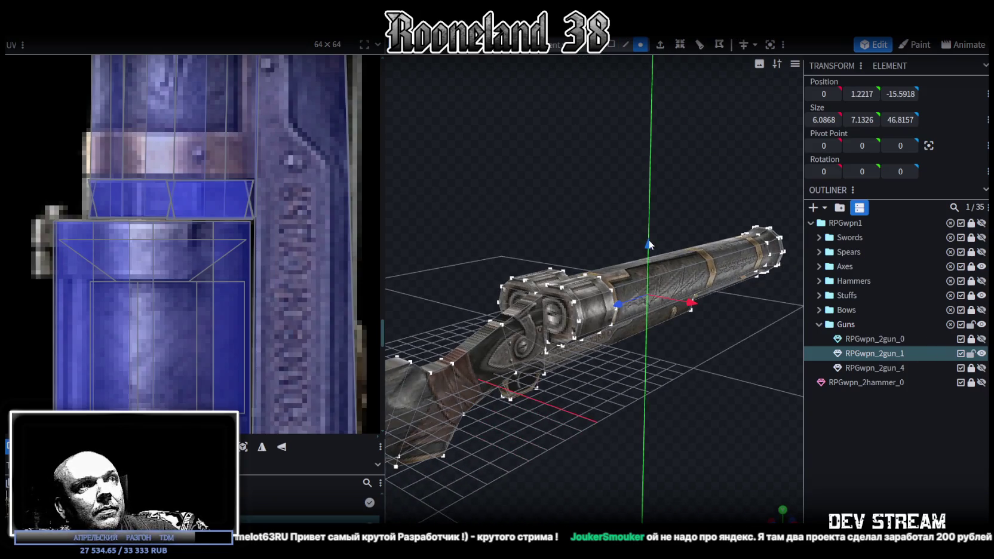
left_click_drag(556, 184, 609, 219)
left_click(626, 45)
left_click(603, 314)
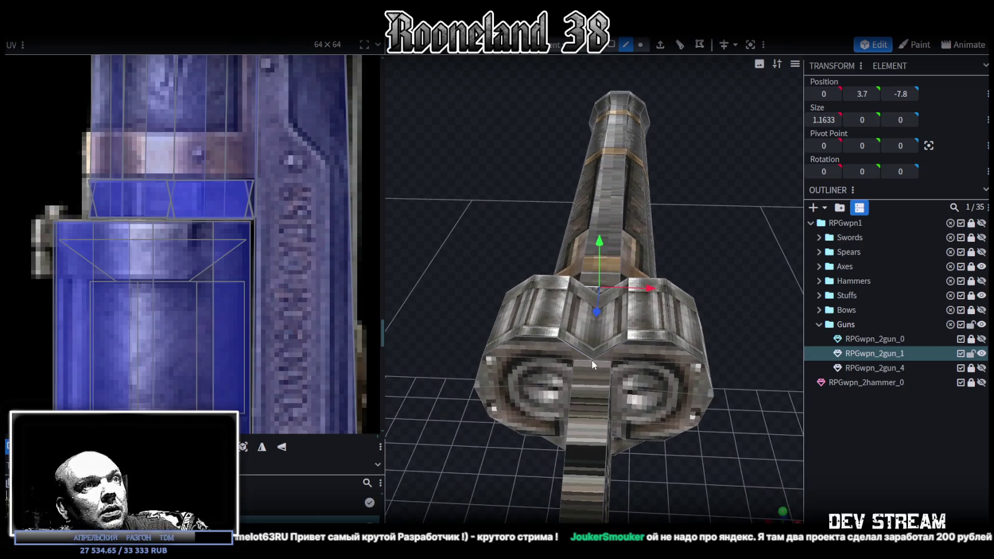
left_click_drag(590, 363, 711, 445)
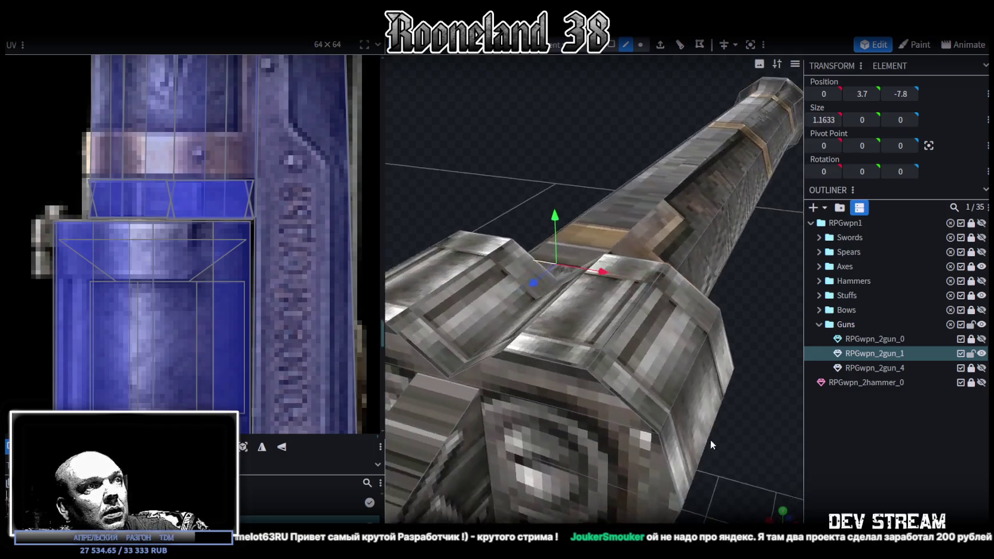
left_click(446, 384)
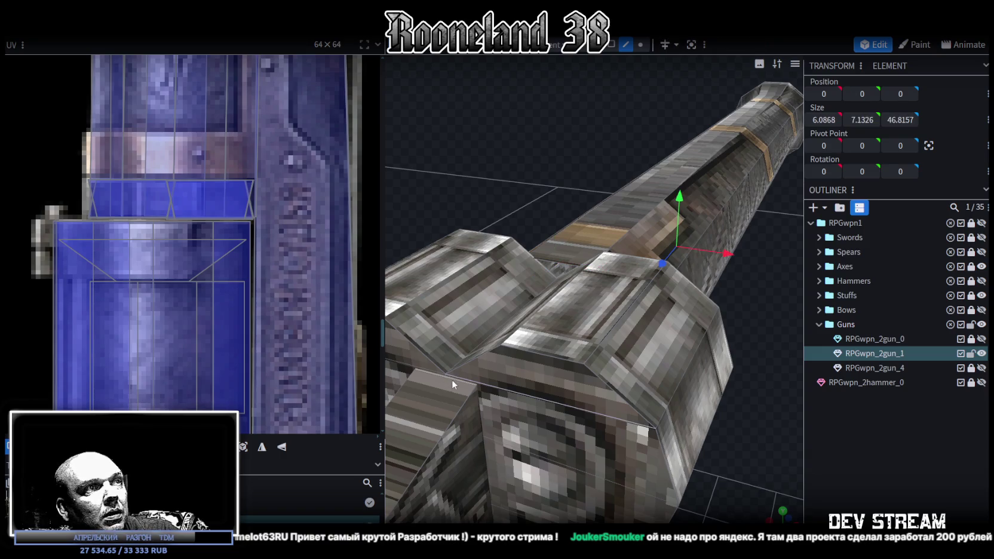
mouse_move(481, 384)
left_mouse_down()
mouse_move(751, 398)
mouse_move(687, 453)
mouse_move(714, 406)
mouse_move(626, 395)
mouse_move(659, 456)
mouse_move(514, 208)
mouse_move(494, 128)
left_mouse_up()
scroll(494, 202, "up", 5)
scroll(491, 203, "up", 3)
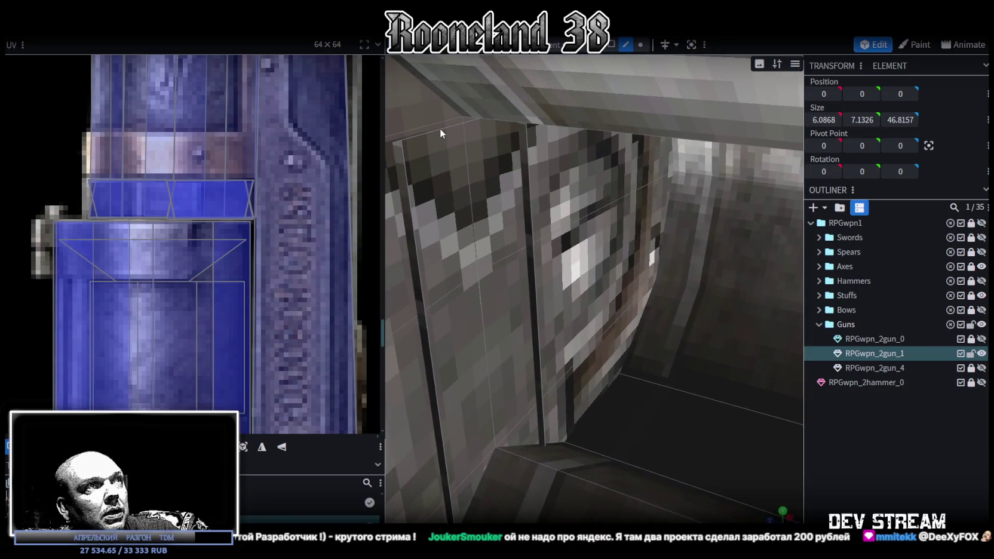
mouse_move(518, 211)
left_mouse_down()
mouse_move(574, 263)
mouse_move(528, 189)
left_mouse_up()
left_click(539, 199)
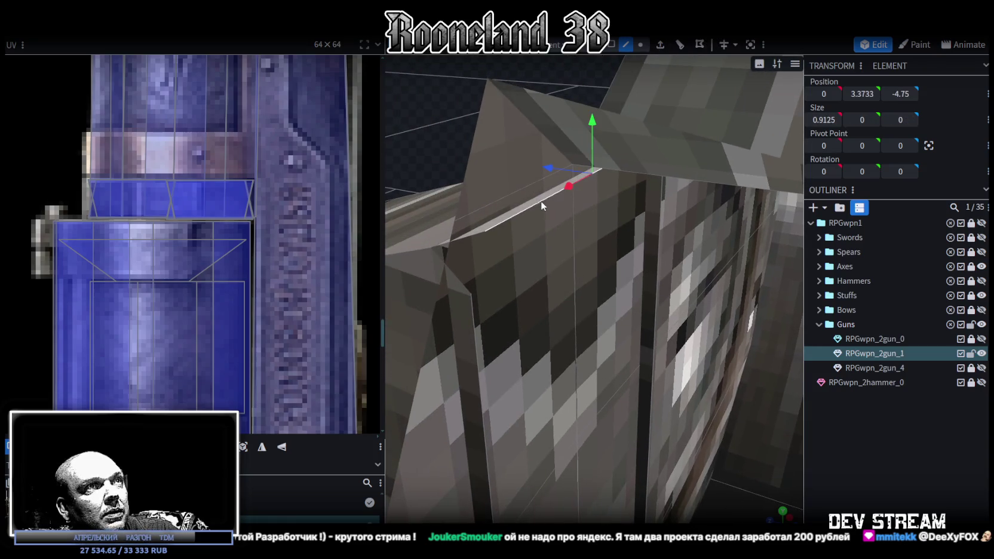
scroll(570, 270, "down", 5)
mouse_move(660, 181)
left_mouse_down()
mouse_move(605, 137)
mouse_move(602, 384)
mouse_move(515, 212)
mouse_move(672, 227)
mouse_move(698, 473)
left_mouse_up()
left_click(559, 382)
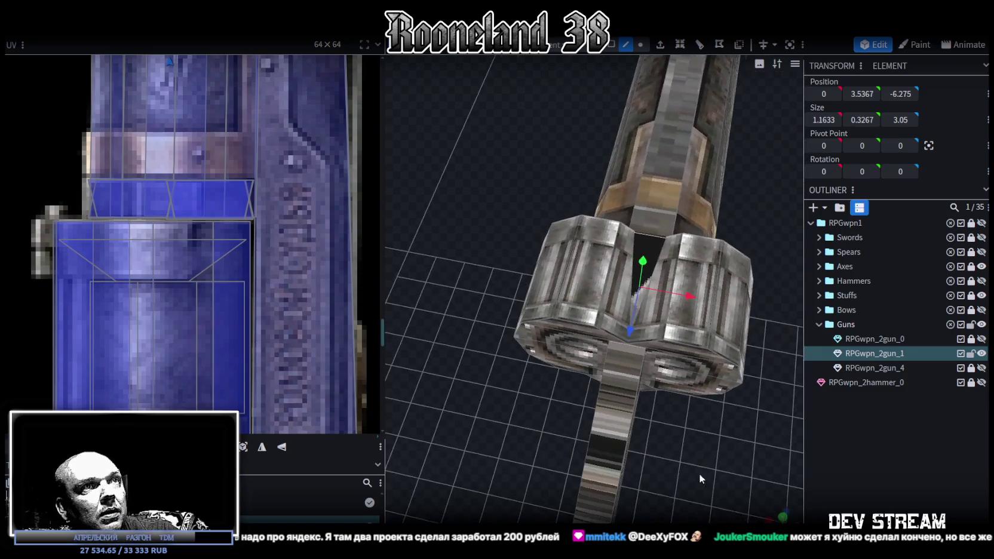
left_click(611, 44)
key("KP_1")
Step: Give the long underside strip face a fresh UV and try it on the red gun's area
scroll(566, 393, "up", 3)
scroll(599, 425, "up", 2)
right_click_drag(599, 425, 589, 333)
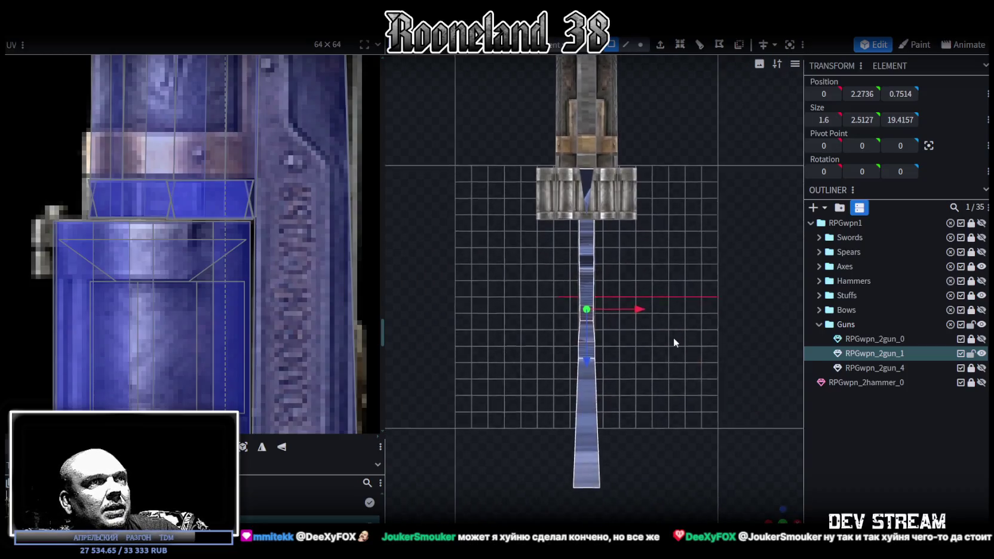
left_click(243, 446)
scroll(205, 308, "down", 3)
scroll(207, 302, "down", 2)
scroll(245, 308, "down", 1)
scroll(249, 323, "up", 1)
right_click_drag(249, 323, 188, 357)
left_click_drag(157, 326, 232, 346)
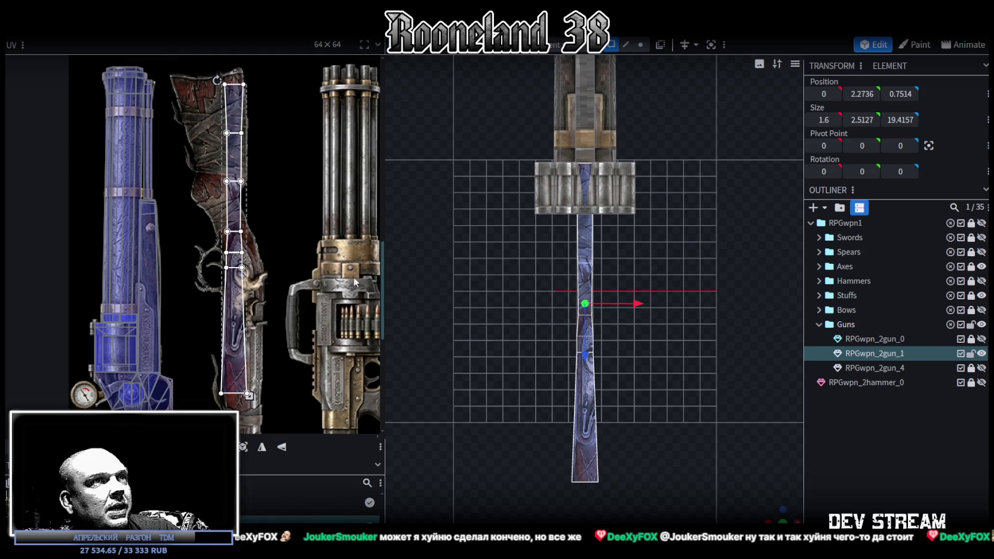
left_click_drag(216, 81, 254, 123)
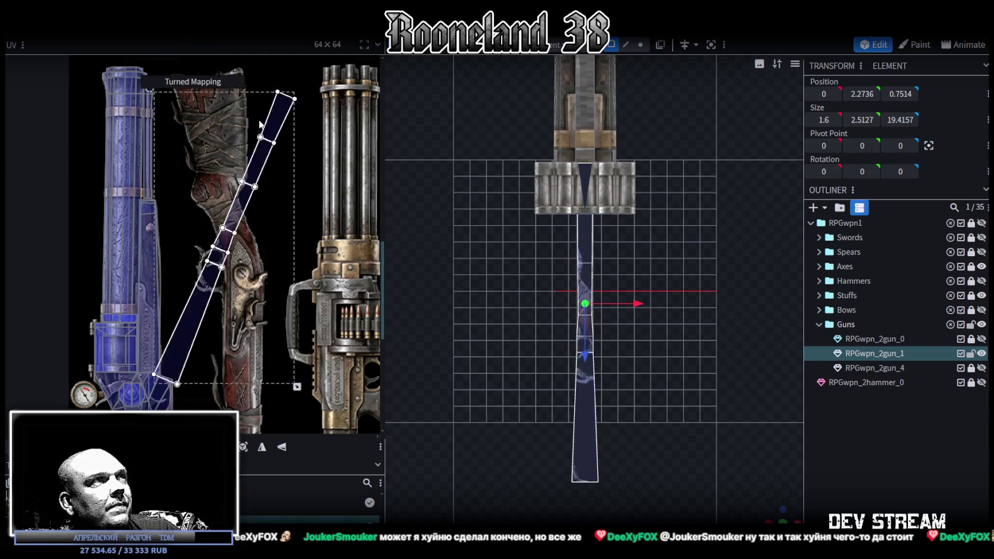
Step: Move the strip's UV onto the blue gun's cylinder and resize it there
scroll(254, 122, "up", 2)
left_click_drag(331, 147, 233, 351)
scroll(232, 351, "up", 2)
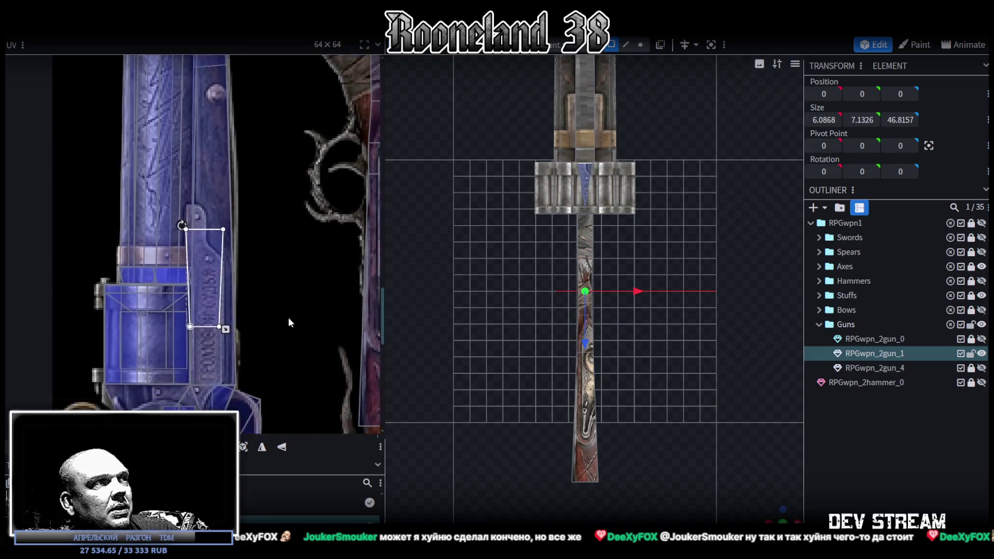
middle_click_drag(279, 324, 342, 330)
left_click_drag(252, 304, 210, 340)
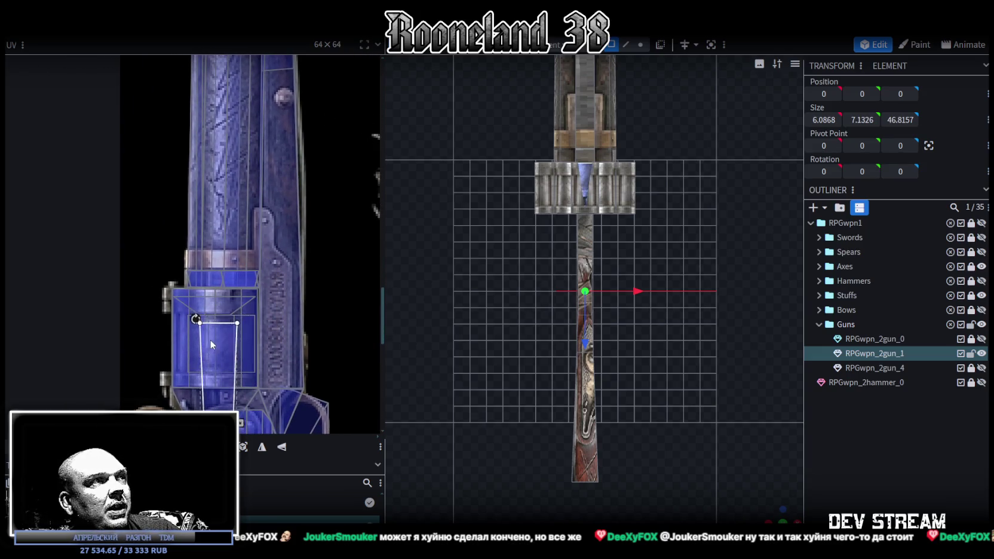
Step: Fit the UV as a narrow trapezoid inside the top of the blue cylinder
scroll(222, 358, "up", 2)
middle_click_drag(220, 355, 286, 274)
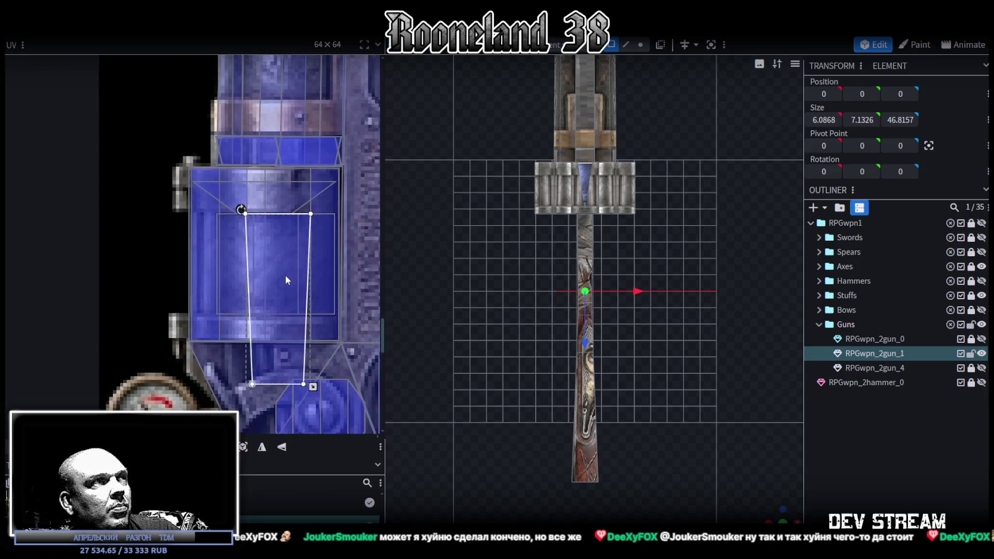
left_click_drag(264, 278, 256, 233)
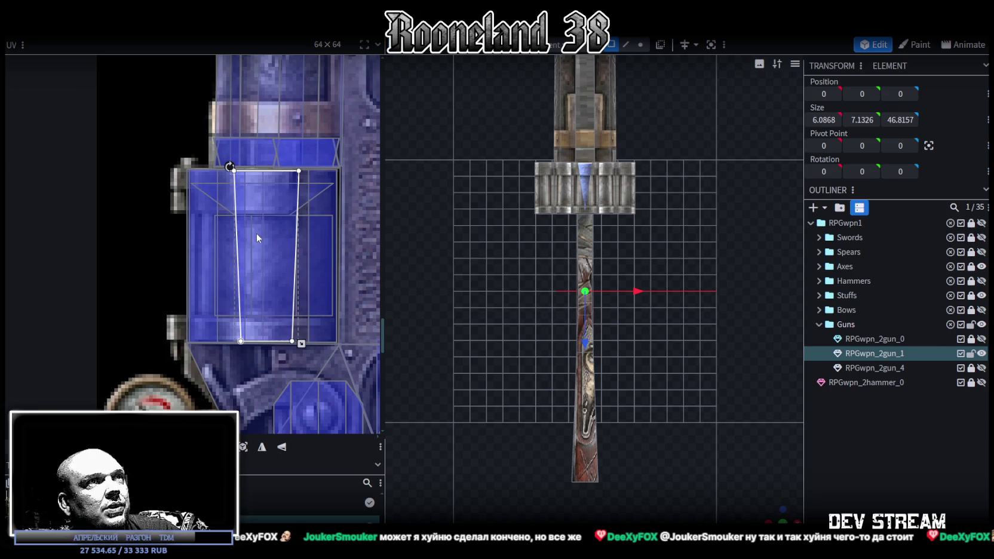
left_click_drag(256, 233, 262, 277)
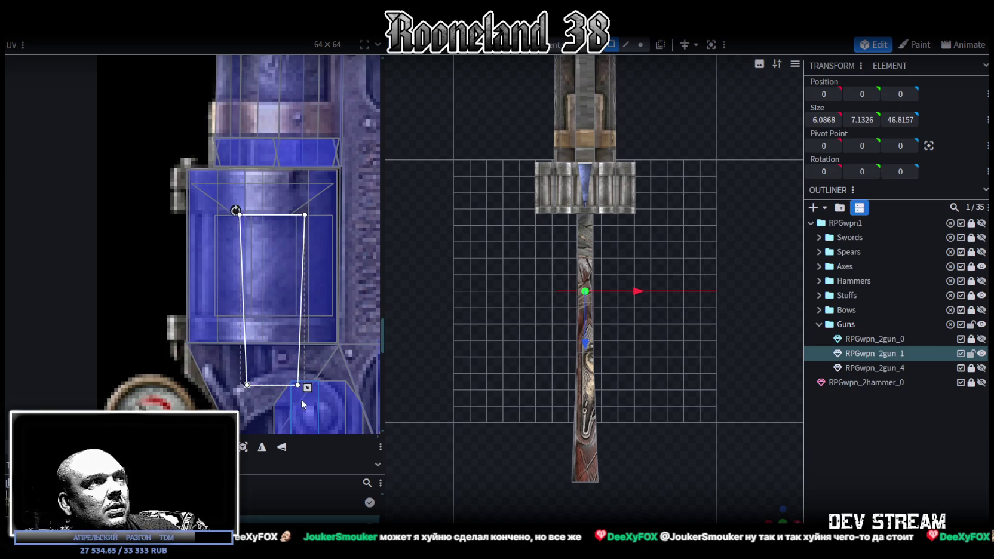
left_click_drag(307, 389, 279, 314)
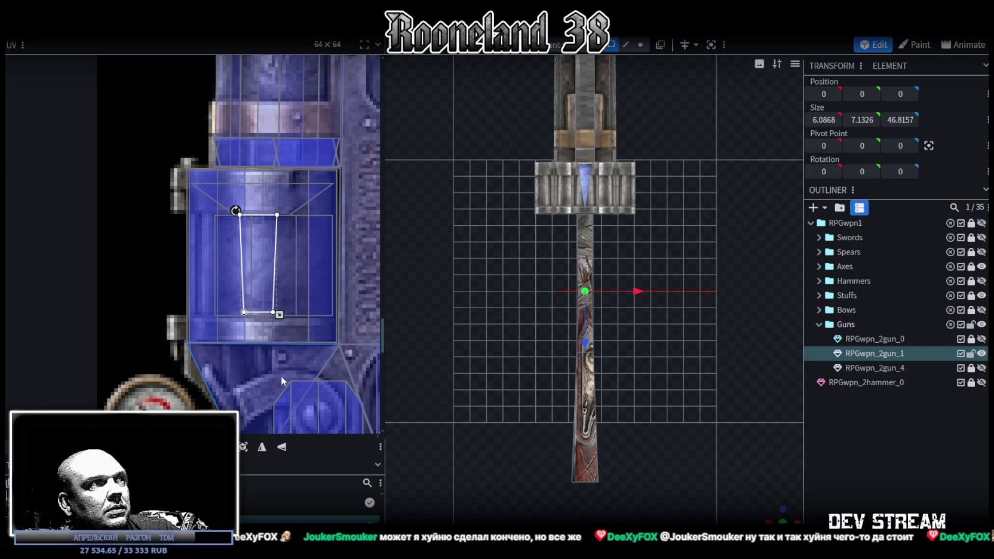
left_click_drag(267, 275, 263, 263)
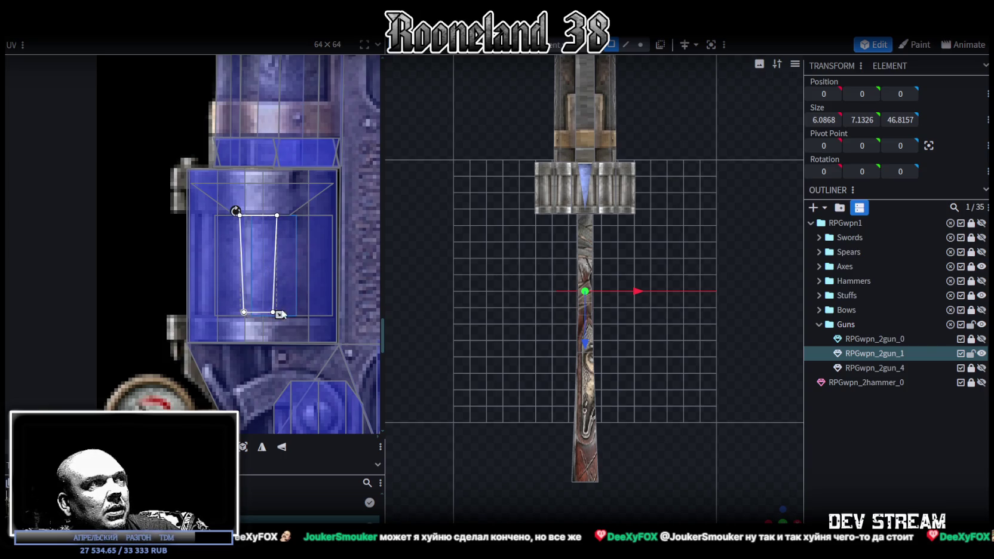
mouse_move(279, 314)
left_mouse_down()
mouse_move(284, 322)
mouse_move(268, 303)
mouse_move(284, 319)
left_mouse_up()
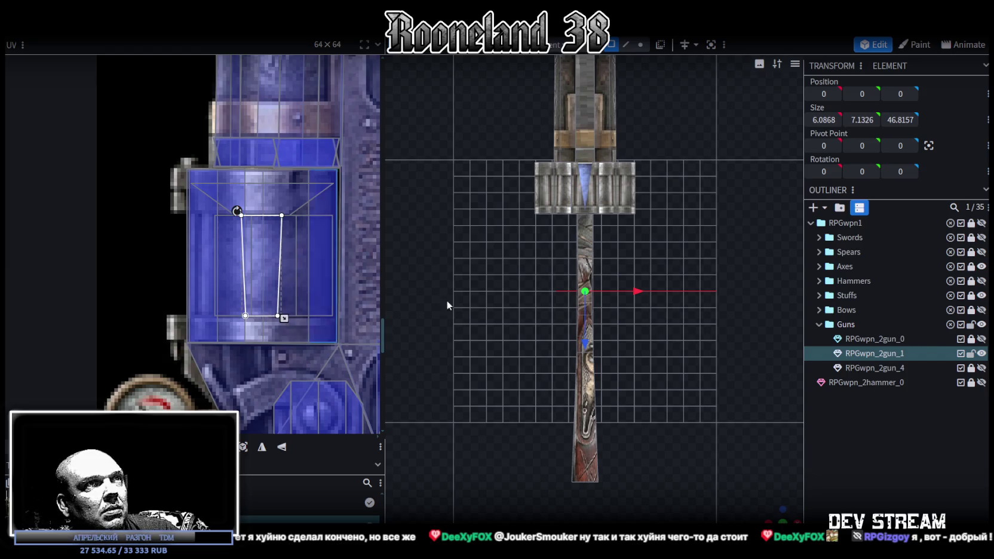
scroll(609, 322, "up", 1)
scroll(638, 345, "up", 2)
Step: Select the upper stock strip face and the face below it, showing the whole gun texture
left_click(591, 239)
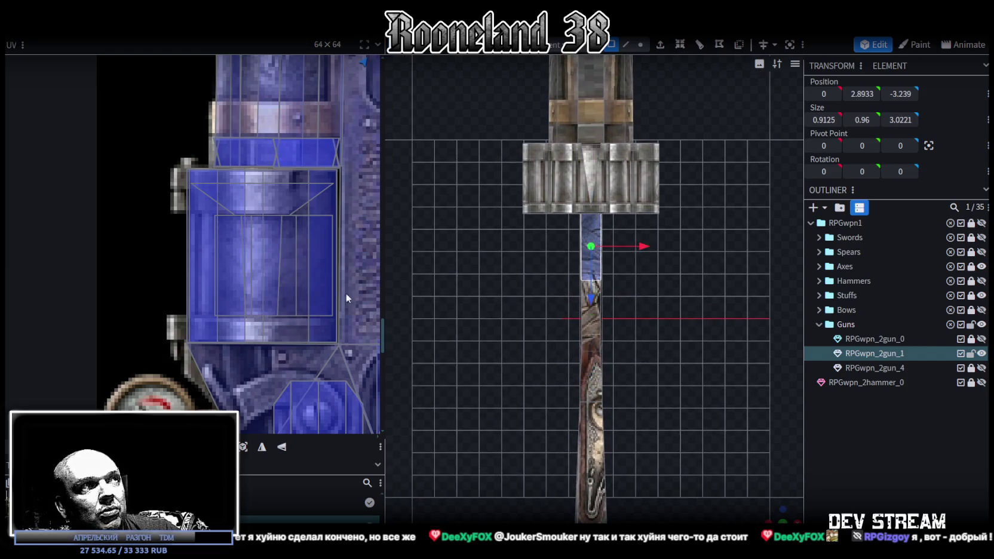
scroll(316, 281, "down", 2)
scroll(263, 254, "down", 2)
scroll(251, 233, "down", 1)
middle_click_drag(266, 228, 258, 305)
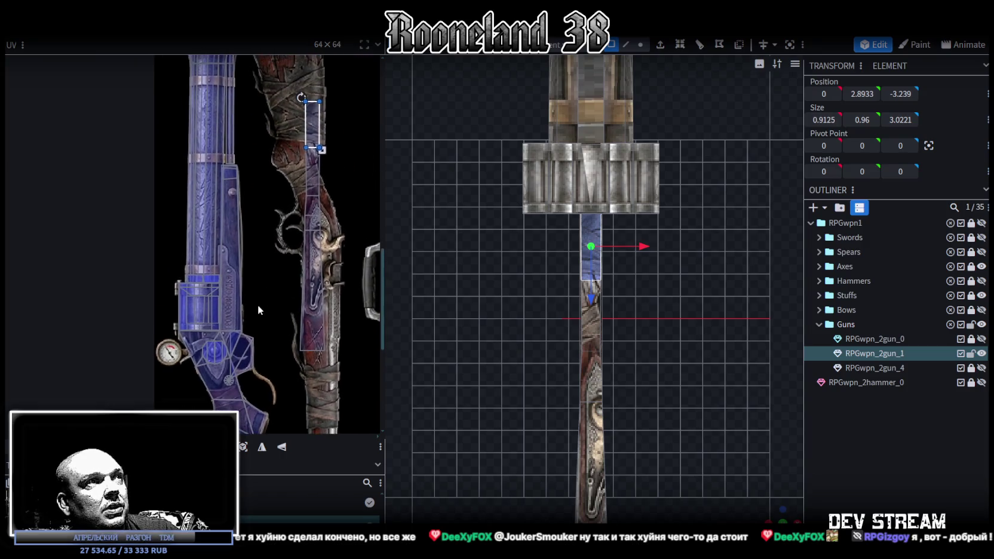
left_click(313, 176, "shift")
scroll(358, 251, "down", 1)
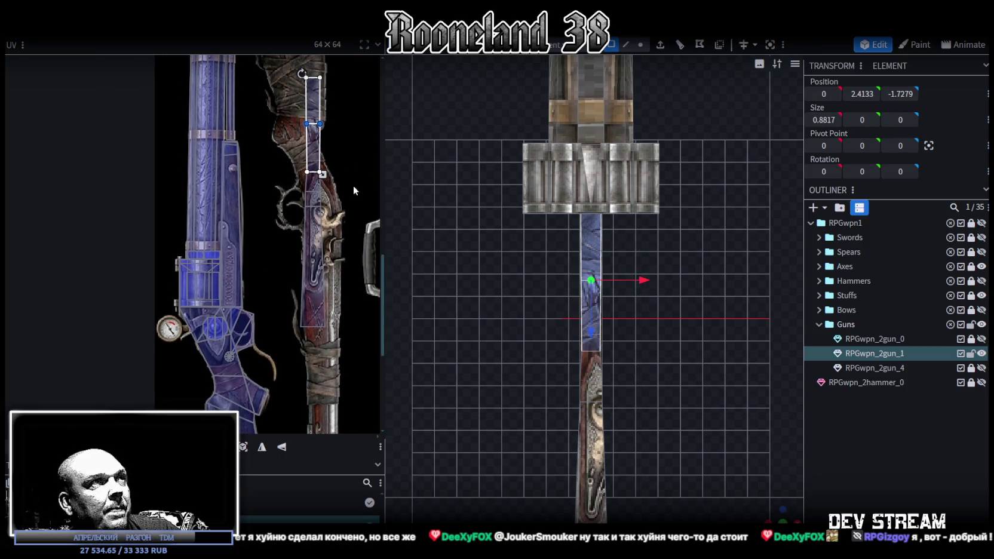
left_click_drag(776, 518, 745, 506)
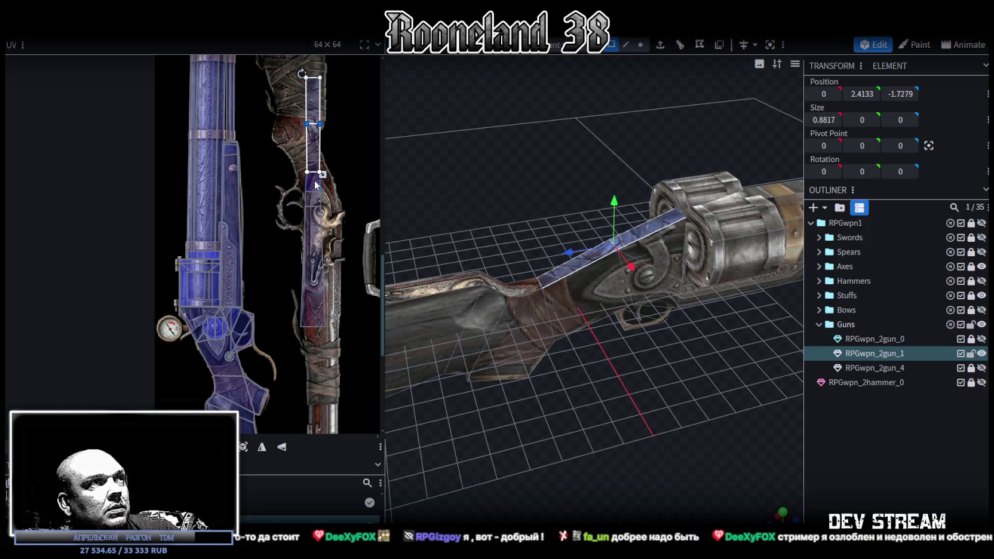
middle_click_drag(267, 278, 299, 274)
Step: Move the stock strip's UV onto a dark texture area, test rotation, and adjust its length
left_click(330, 160)
mouse_move(330, 160)
left_mouse_down()
mouse_move(310, 362)
mouse_move(319, 352)
left_mouse_up()
scroll(310, 363, "up", 2)
scroll(328, 324, "up", 1)
left_click_drag(304, 172, 279, 222)
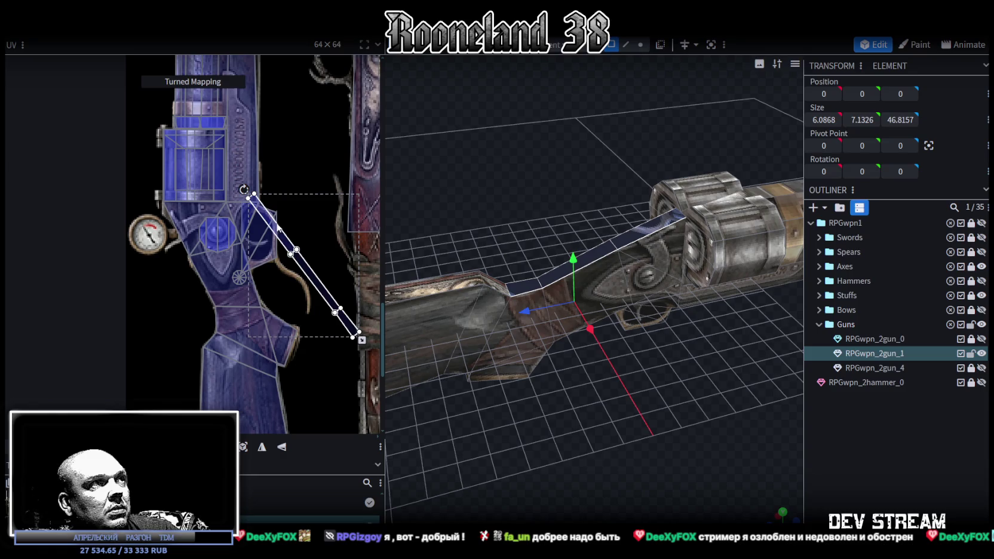
left_click_drag(244, 190, 307, 186)
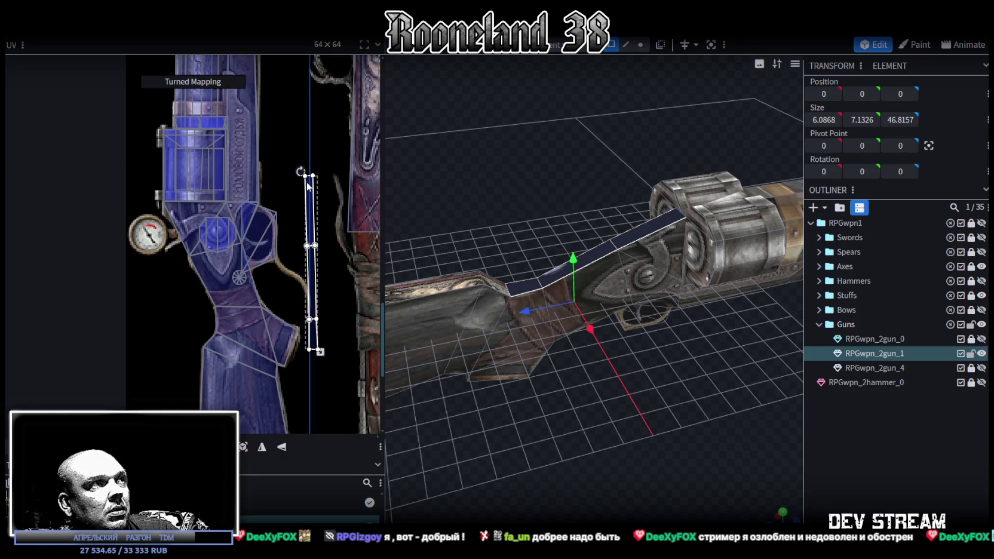
mouse_move(321, 353)
left_mouse_down()
mouse_move(330, 350)
mouse_move(321, 301)
left_mouse_up()
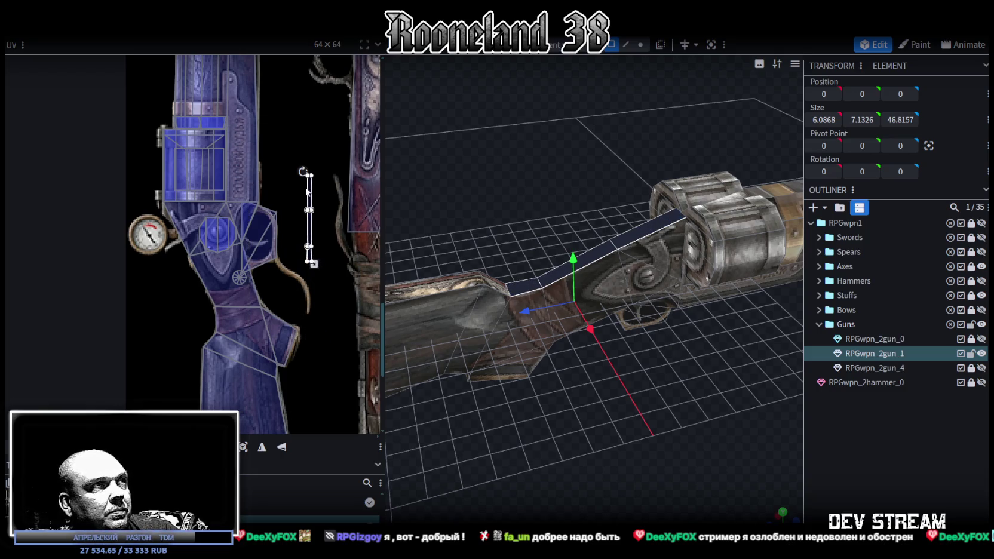
left_click_drag(323, 292, 321, 307)
Step: Lay the strip's UV diagonally along the blue gun's stock and frame below the drum
left_click_drag(314, 219, 196, 287)
scroll(186, 239, "up", 2)
left_click_drag(195, 226, 150, 261)
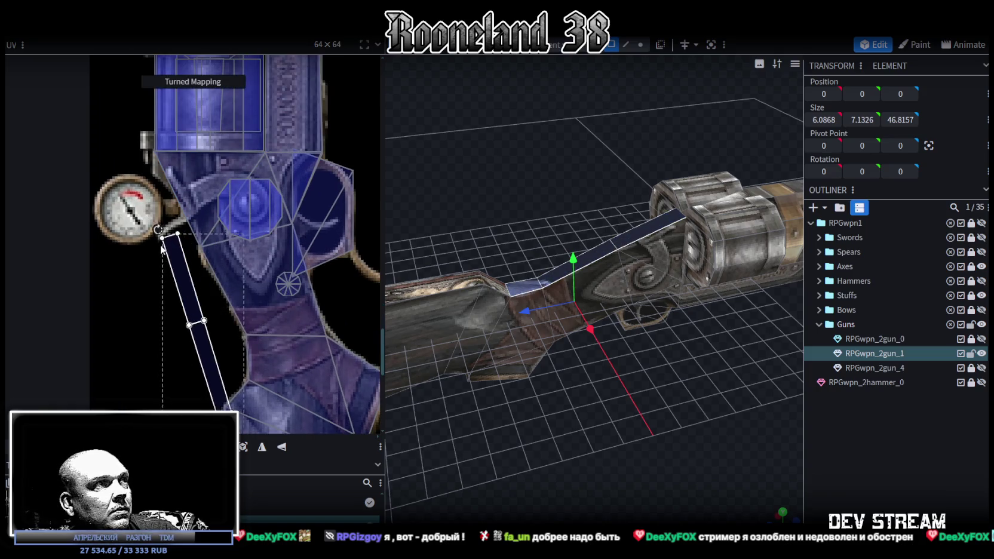
left_click_drag(216, 358, 228, 273)
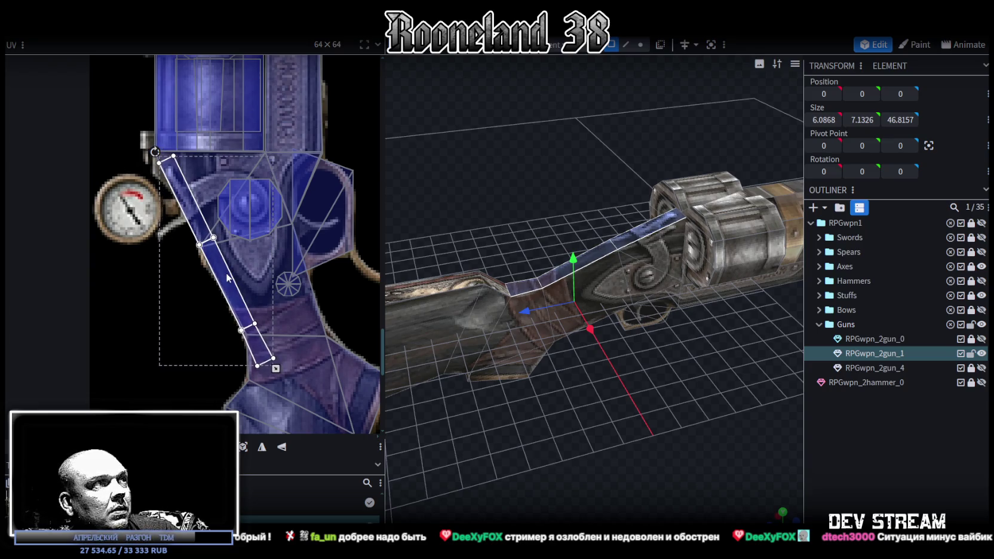
scroll(173, 378, "up", 3)
mouse_move(416, 308)
left_mouse_down()
mouse_move(608, 443)
mouse_move(566, 316)
left_mouse_up()
left_click(530, 289)
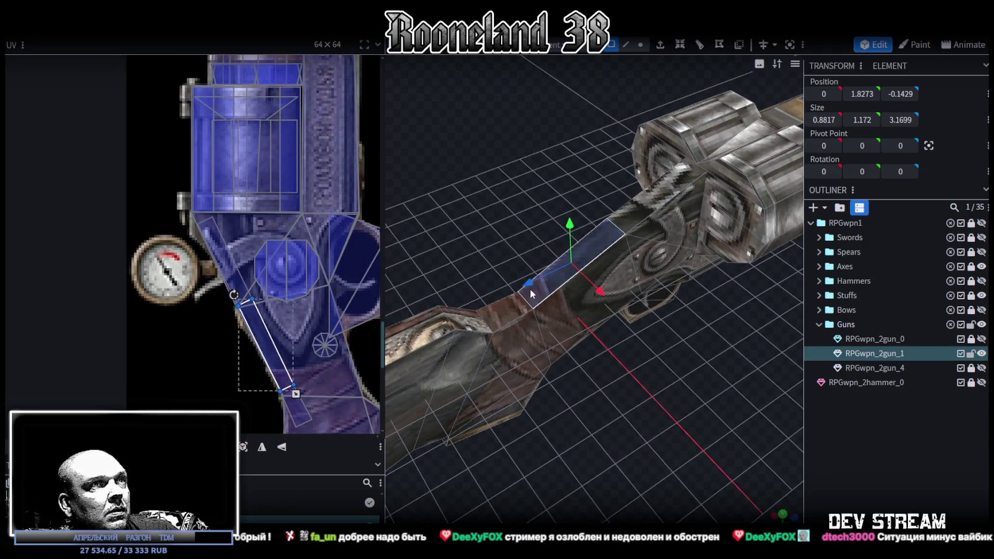
Step: Turn a joint face's mapping upright and shift it slightly up on the atlas
scroll(264, 378, "down", 3)
scroll(281, 344, "up", 2)
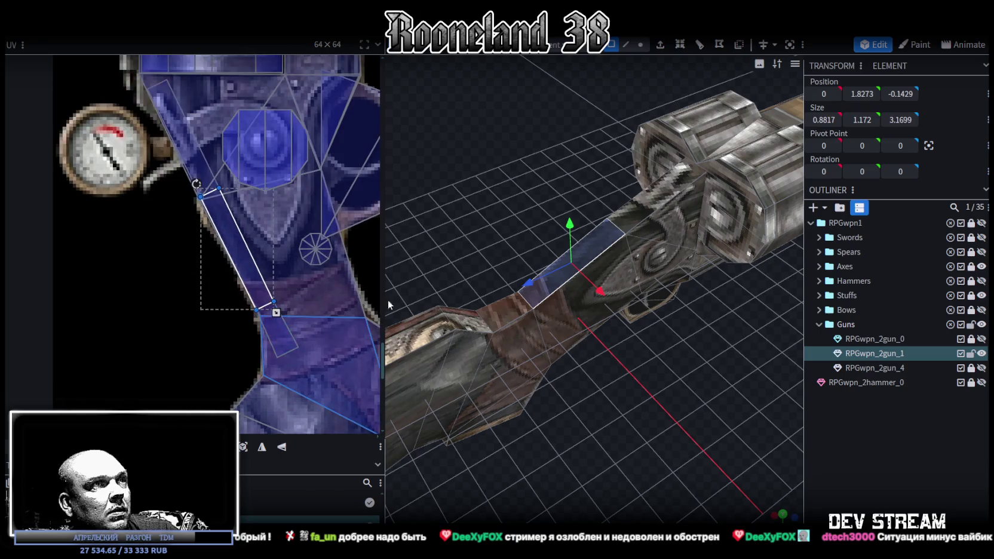
left_click(511, 309)
left_click_drag(255, 317, 269, 303)
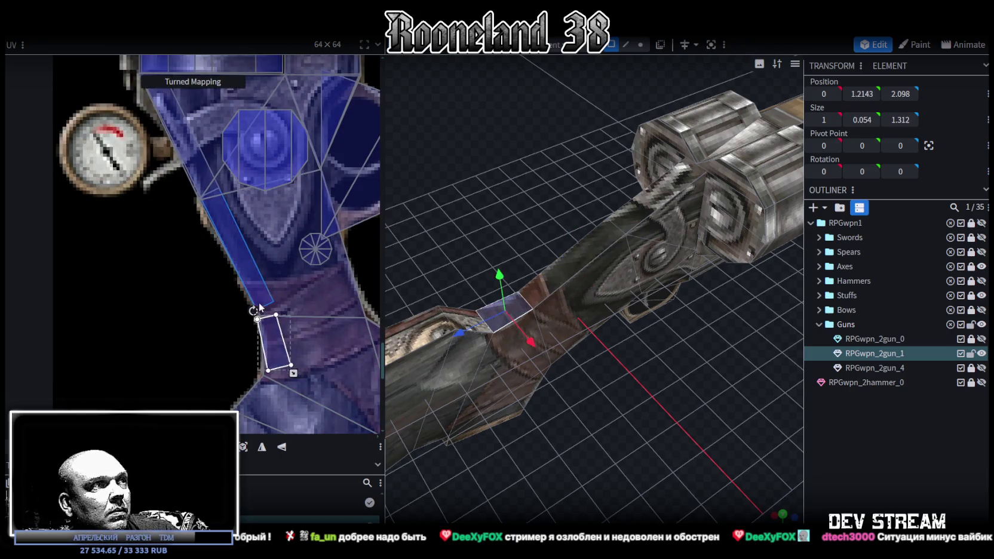
left_click_drag(276, 353, 276, 346)
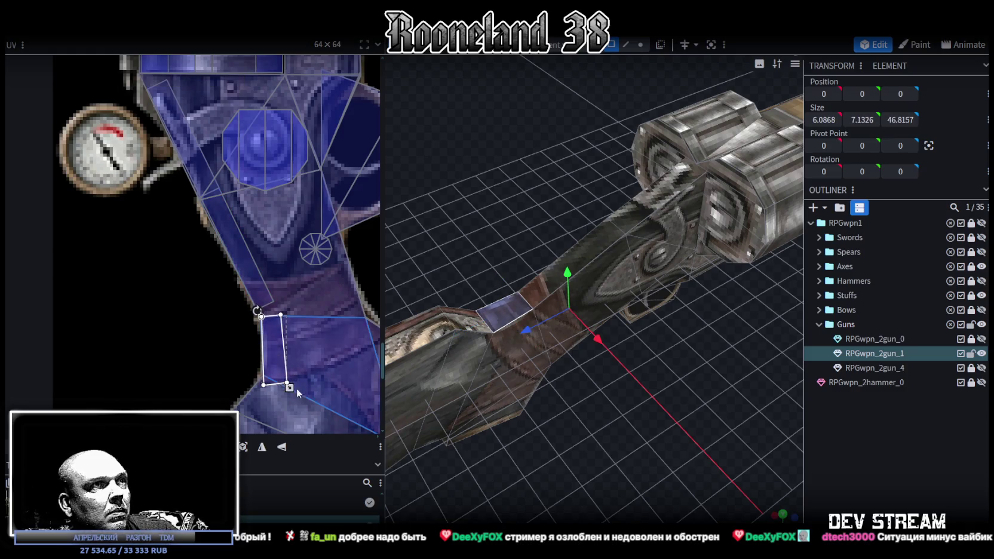
scroll(518, 319, "up", 2)
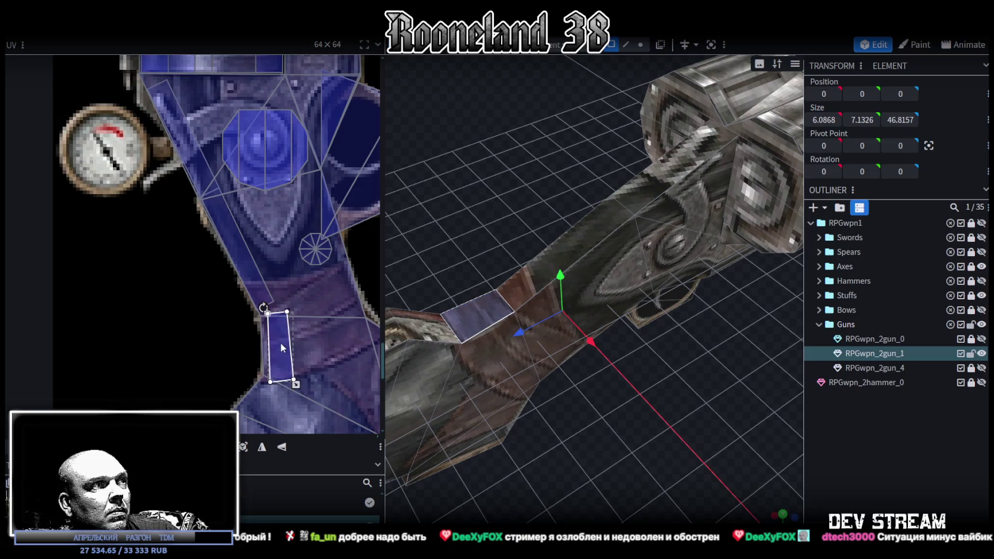
Step: Enlarge the long thin strip's mapping diagonally along the blue gun's frame, then select stock faces
left_click(524, 282)
left_click_drag(276, 312, 286, 330)
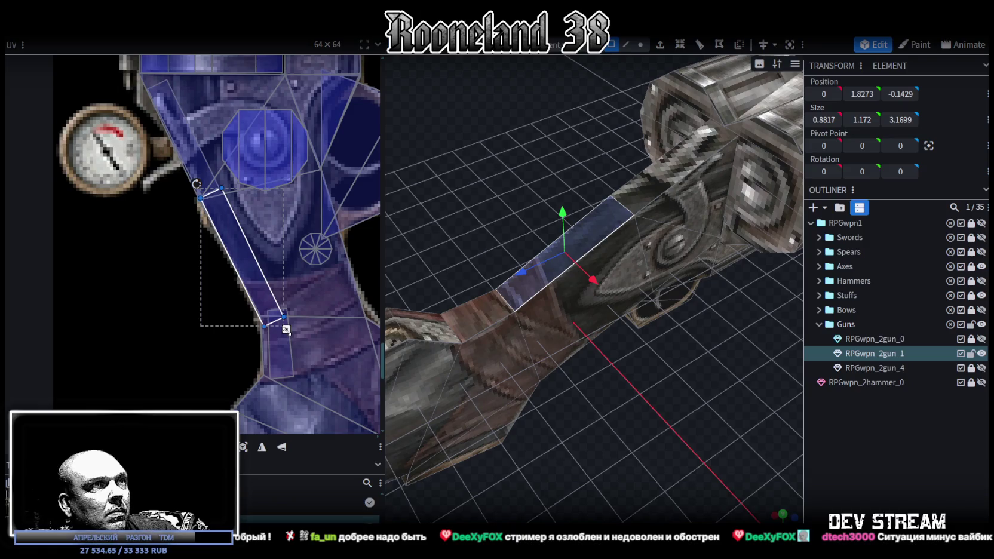
mouse_move(602, 453)
left_mouse_down()
mouse_move(775, 451)
mouse_move(677, 434)
mouse_move(587, 401)
mouse_move(667, 416)
mouse_move(546, 355)
mouse_move(648, 458)
left_mouse_up()
left_click(774, 451)
left_click(546, 355)
left_click(584, 321)
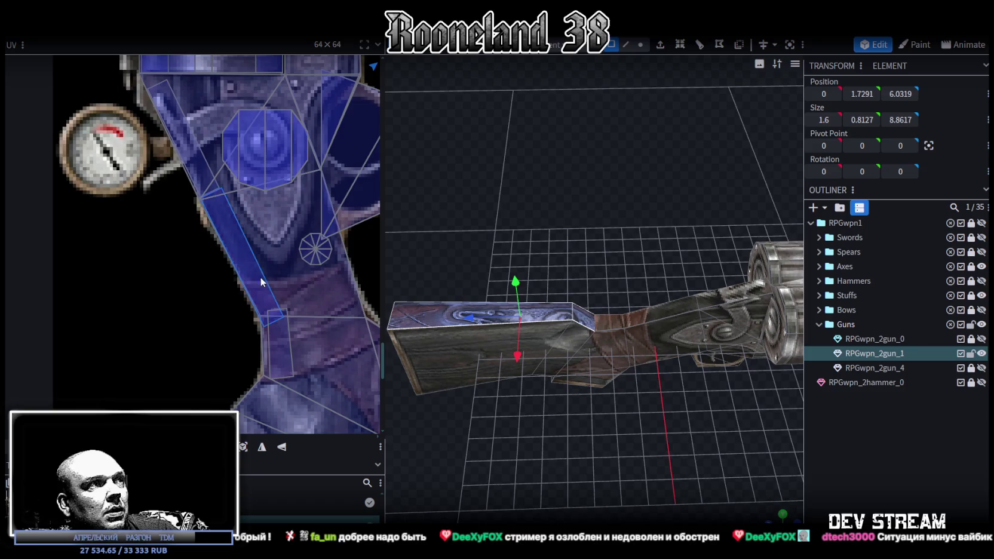
Step: Move the stock faces' UV onto the left gun's wooden stock and nudge it slightly right
scroll(287, 301, "down", 3)
scroll(267, 254, "down", 2)
mouse_move(322, 121)
left_mouse_down()
mouse_move(224, 349)
mouse_move(216, 326)
left_mouse_up()
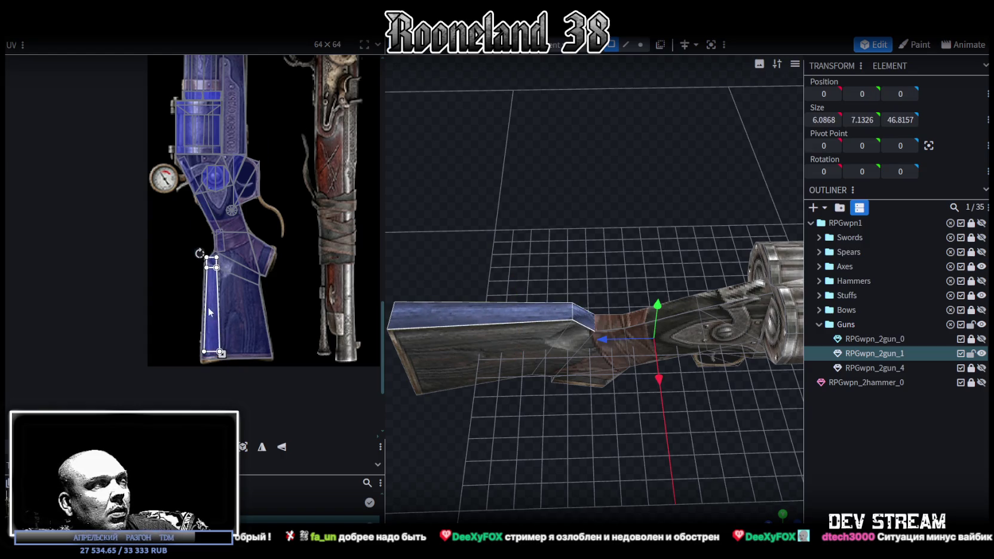
scroll(208, 306, "up", 3)
left_click_drag(237, 309, 241, 314)
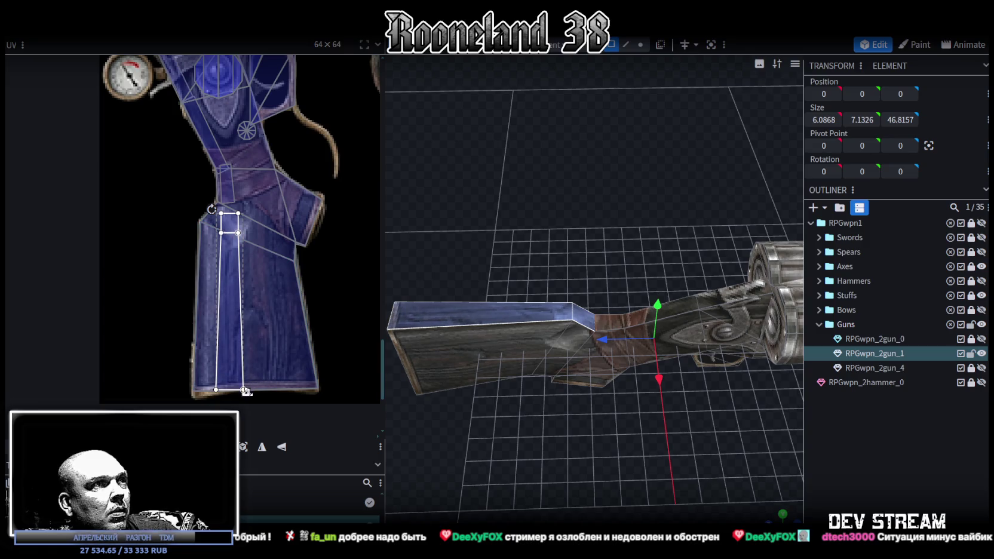
Step: Reselect the gun mesh, inspect the stock from below, and switch to top view (numpad 7)
left_click_drag(489, 416, 612, 463)
left_click(604, 349)
scroll(604, 349, "up", 3)
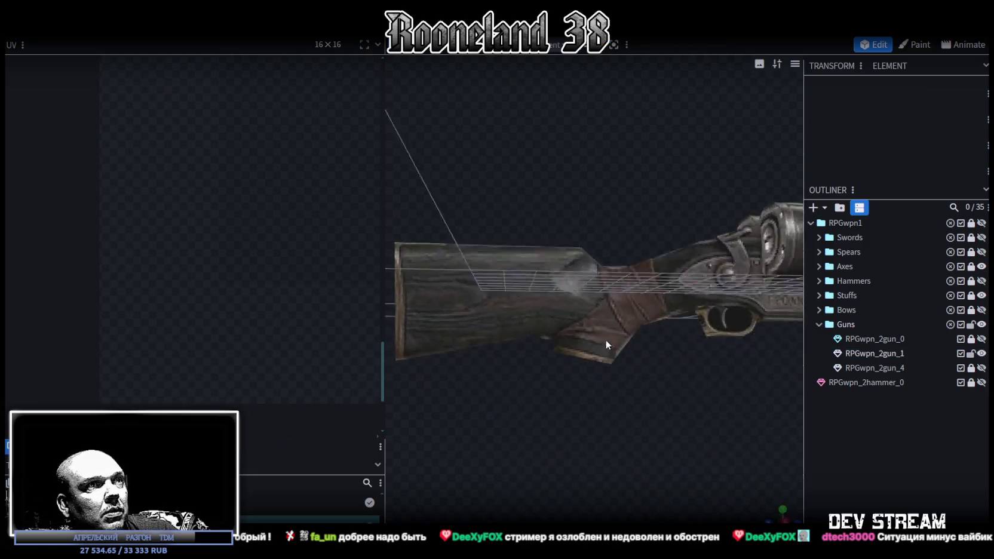
left_click_drag(603, 348, 625, 297)
left_click(442, 252)
left_click_drag(442, 252, 448, 250)
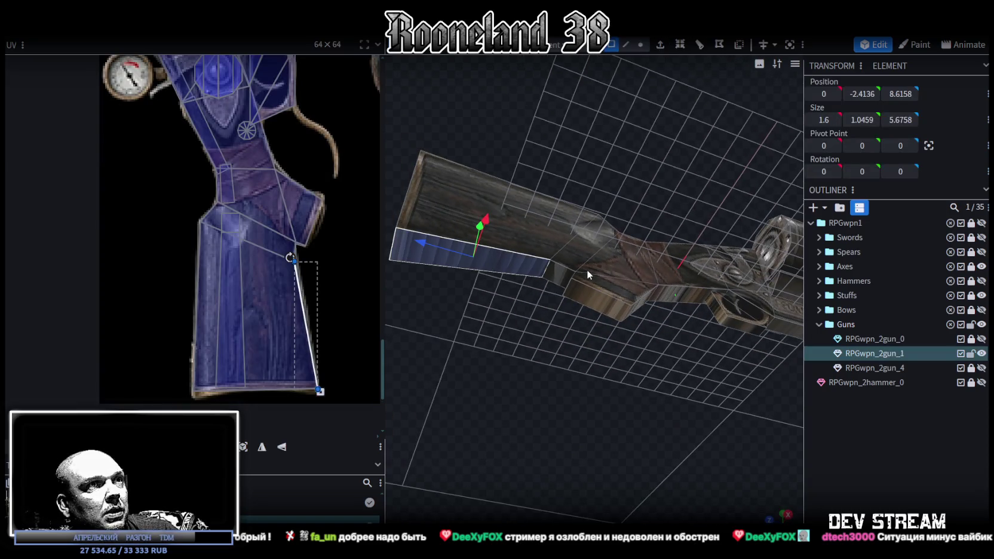
mouse_move(556, 275)
left_mouse_down()
mouse_move(632, 412)
mouse_move(502, 419)
mouse_move(510, 398)
mouse_move(639, 331)
mouse_move(598, 407)
mouse_move(626, 361)
mouse_move(593, 367)
mouse_move(542, 435)
mouse_move(599, 262)
left_mouse_up()
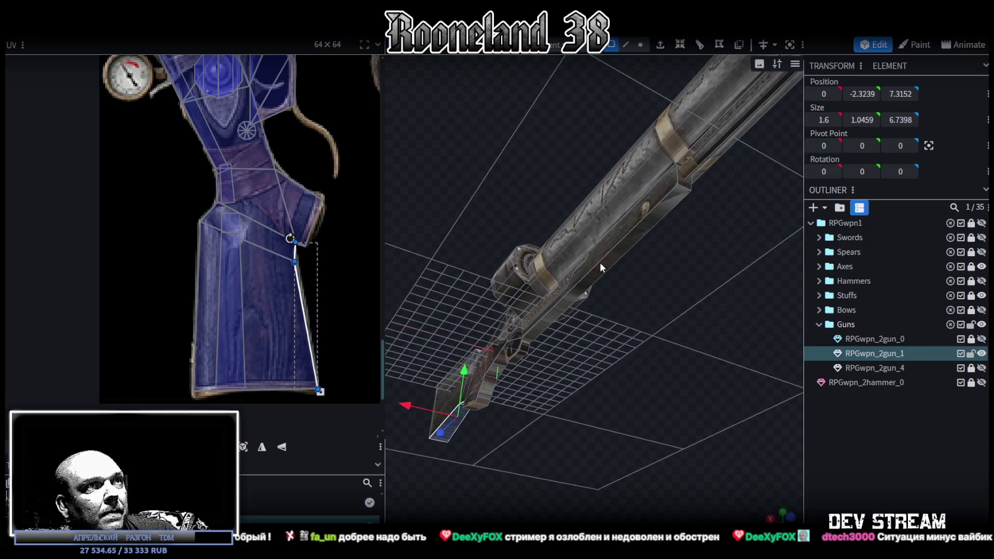
key("KP_7")
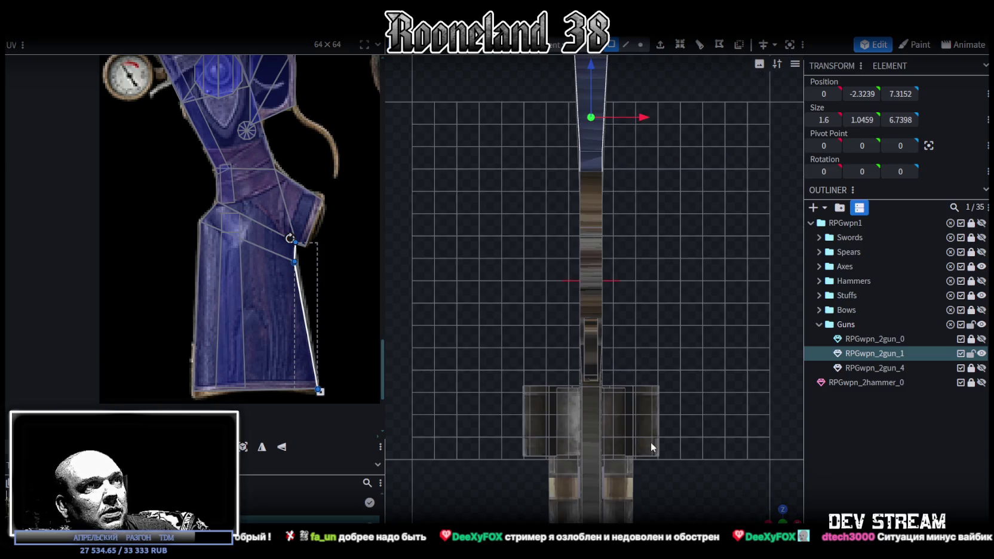
Step: Select the long face strip running beneath the barrel
right_click_drag(622, 418, 655, 297)
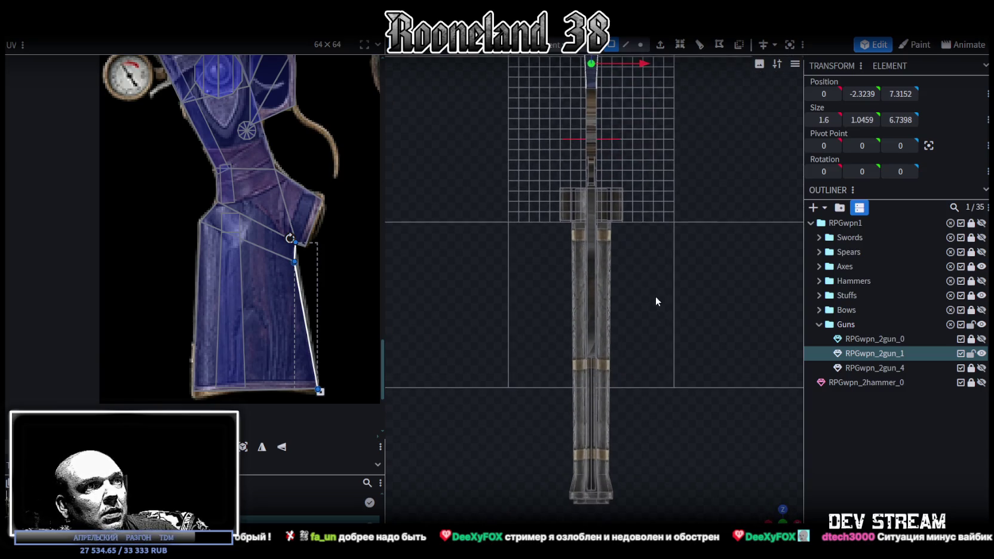
left_click(592, 303)
mouse_move(765, 486)
left_mouse_down()
mouse_move(665, 421)
mouse_move(665, 396)
left_mouse_up()
scroll(682, 412, "up", 5)
scroll(690, 391, "down", 3)
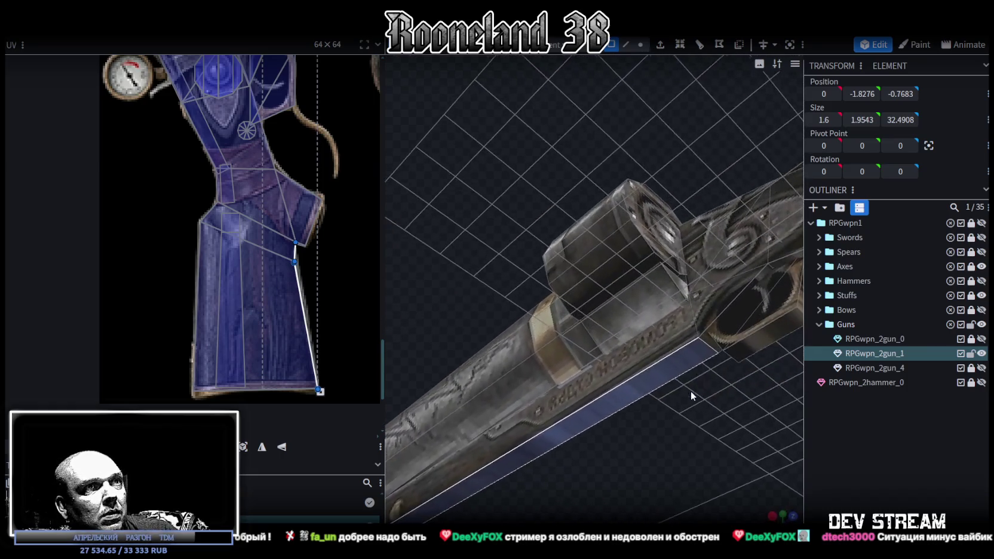
scroll(680, 391, "down", 3)
Step: Add the adjoining underside faces to the selection and return to the axis-aligned top view
left_click_drag(676, 392, 764, 230)
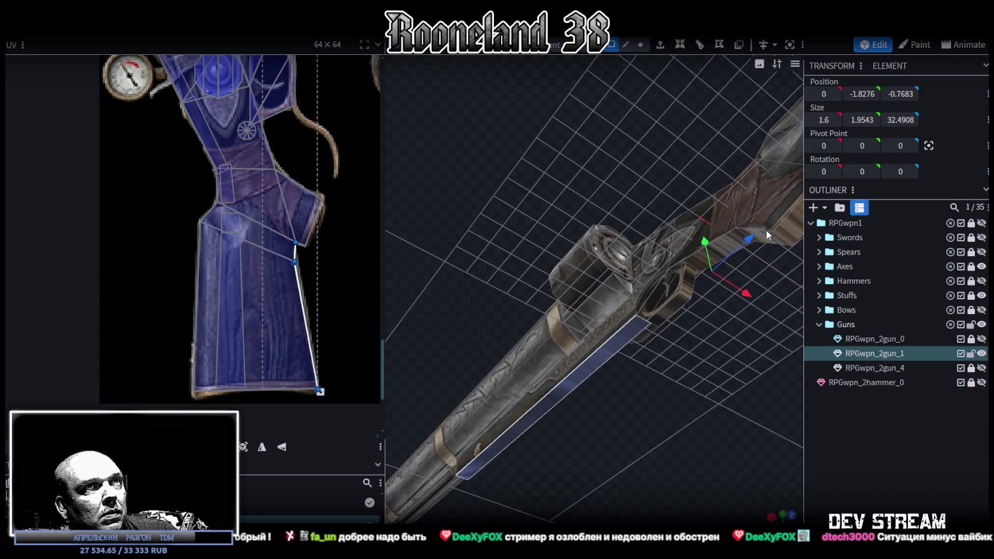
right_click_drag(669, 369, 676, 221)
left_click(640, 248, "shift")
left_click_drag(673, 348, 650, 380)
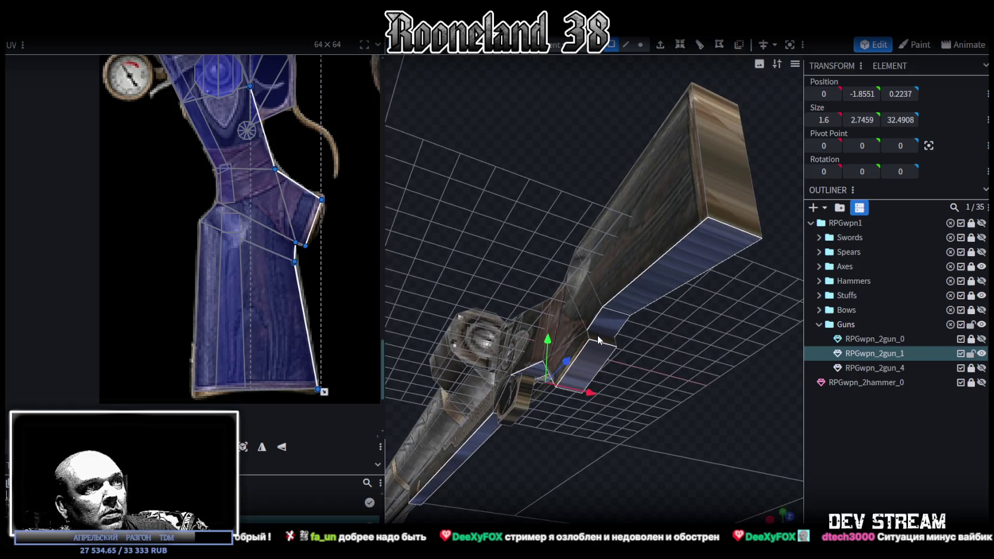
mouse_move(595, 365)
left_mouse_down()
mouse_move(657, 318)
mouse_move(772, 411)
left_mouse_up()
key("KP_7")
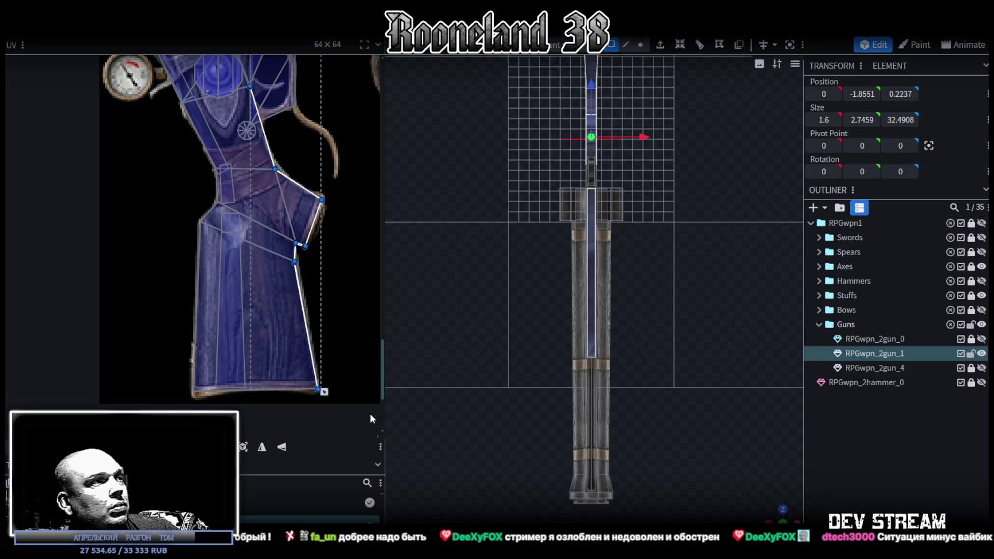
Step: Re-project the strip's UV, place it on the gun texture, and keep only one strip selected
left_click(244, 446)
scroll(247, 340, "down", 3)
scroll(203, 304, "down", 2)
scroll(232, 273, "down", 2)
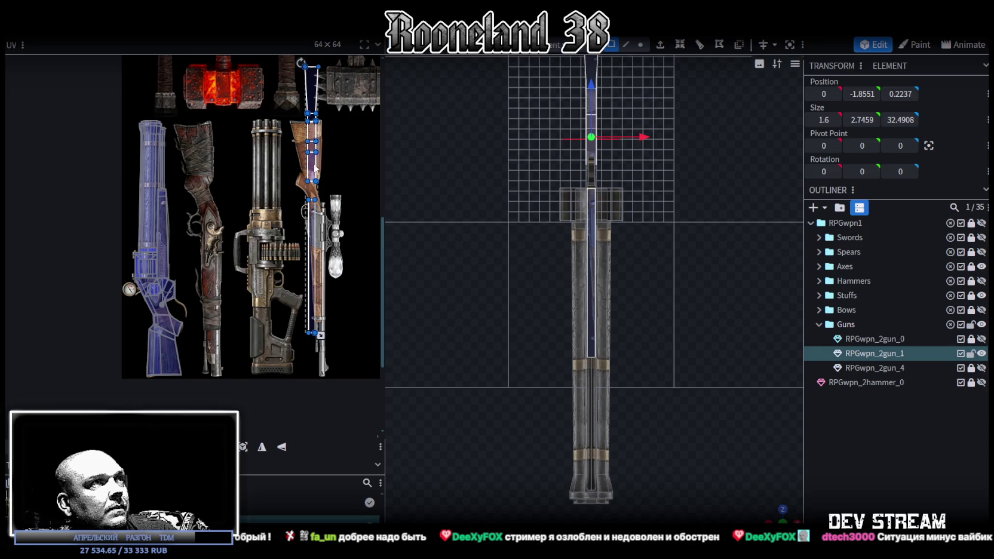
left_click_drag(315, 169, 212, 171)
scroll(219, 233, "up", 1)
scroll(272, 230, "up", 1)
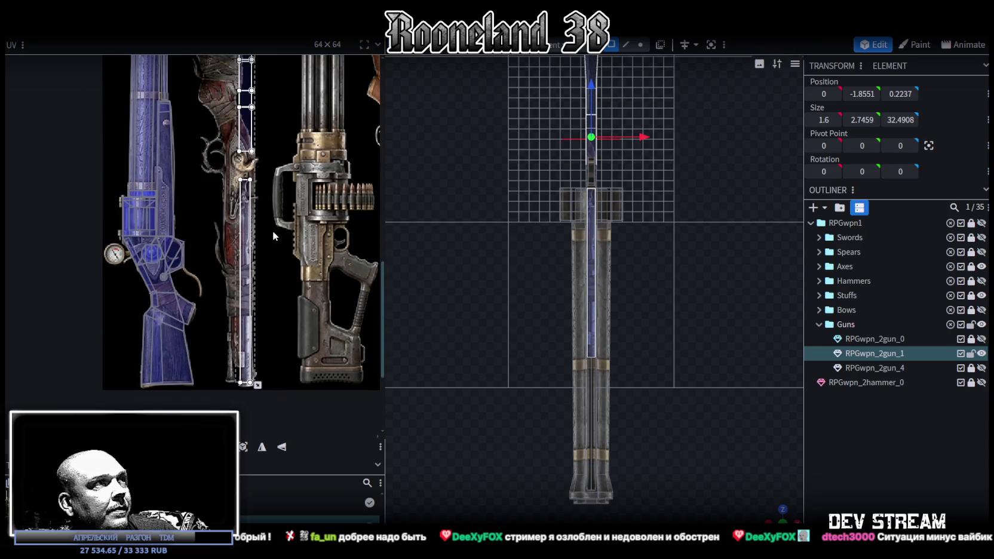
left_click(271, 274)
left_click_drag(249, 351, 215, 336)
Step: Mirror the strip's UV and butt it against the band beside the left rifle's barrel
left_click(284, 448)
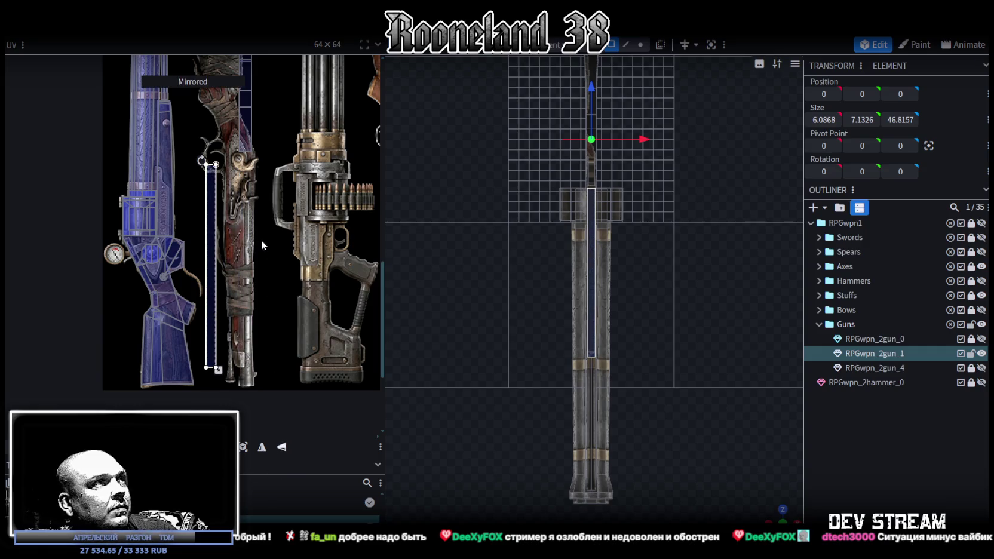
left_click_drag(222, 229, 157, 138)
scroll(175, 155, "up", 5)
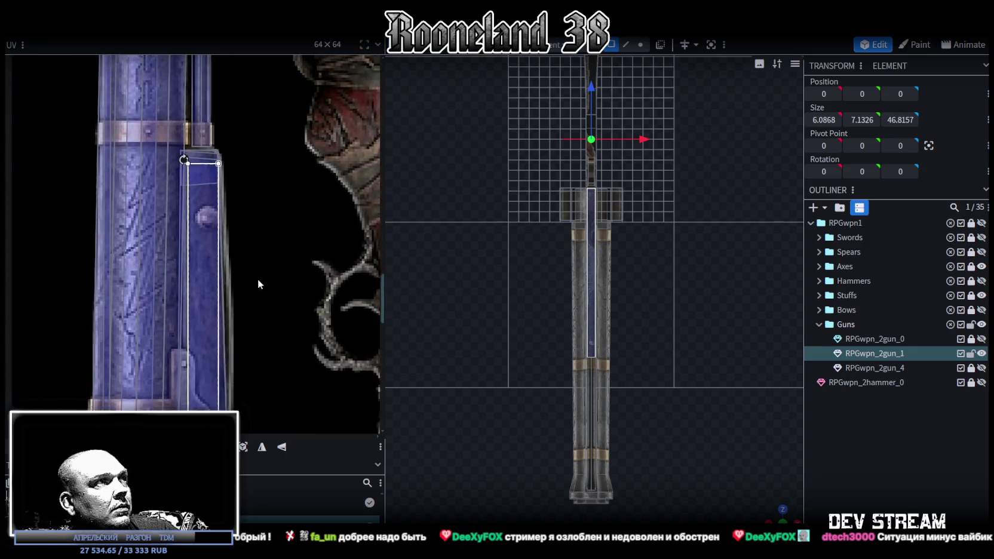
scroll(207, 216, "up", 4)
left_click_drag(209, 222, 198, 204)
Step: Shrink the strip's UV mapping to a narrower shape
scroll(198, 207, "down", 1)
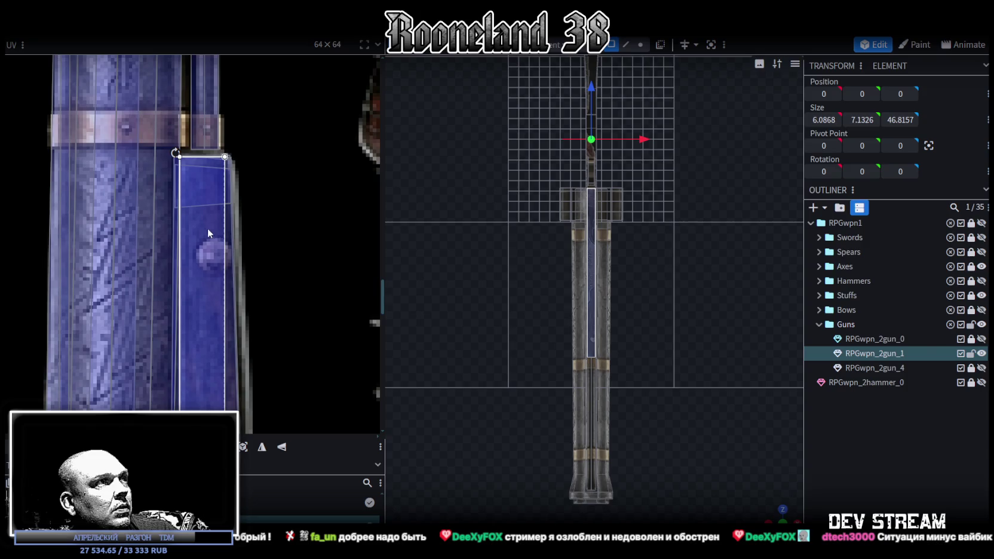
scroll(253, 102, "down", 3)
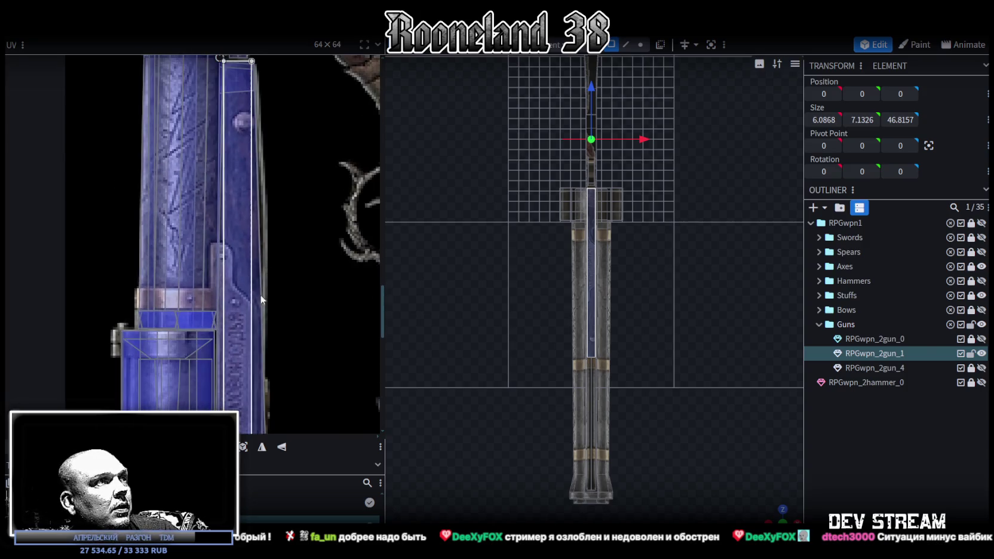
scroll(267, 356, "down", 5)
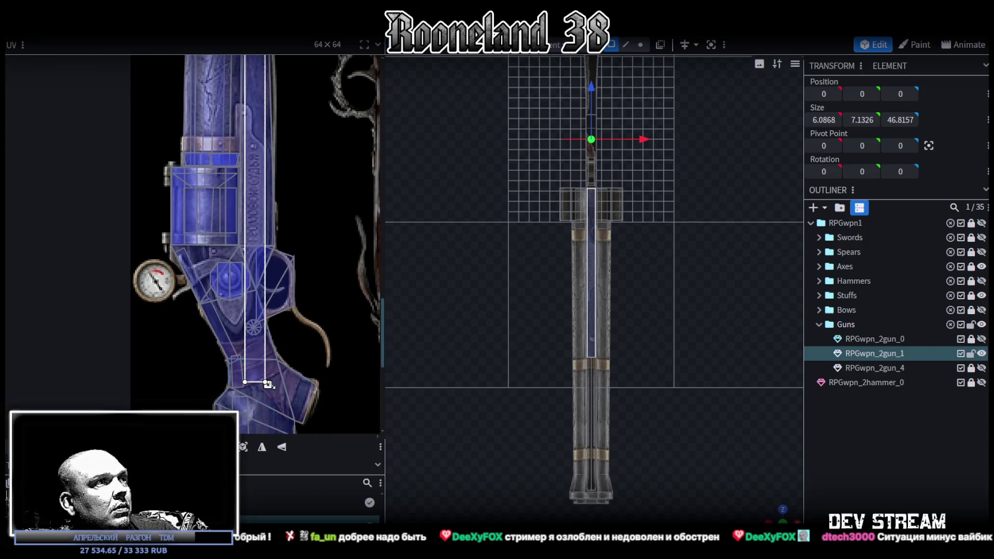
left_click_drag(267, 346, 249, 259)
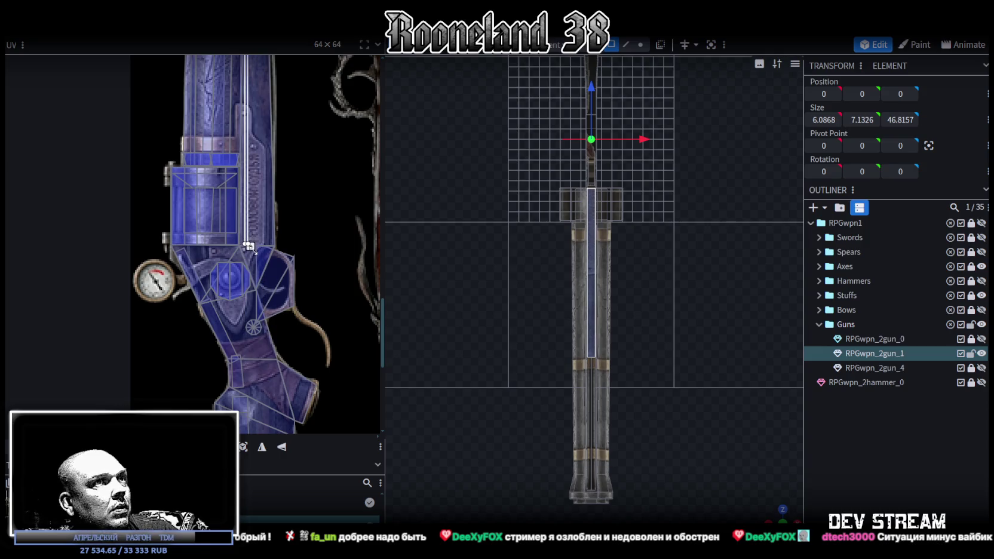
left_click_drag(657, 418, 575, 367)
Step: Shorten the strip's UV from the bottom, nudge it one texel right, and deselect
scroll(575, 366, "up", 3)
scroll(341, 214, "up", 3)
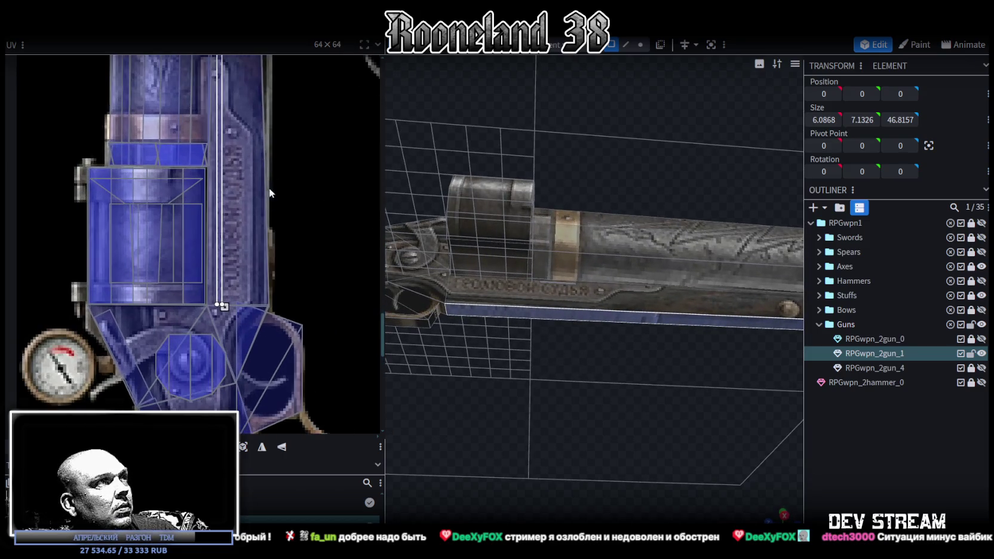
scroll(328, 332, "up", 2)
left_click_drag(281, 428, 286, 188)
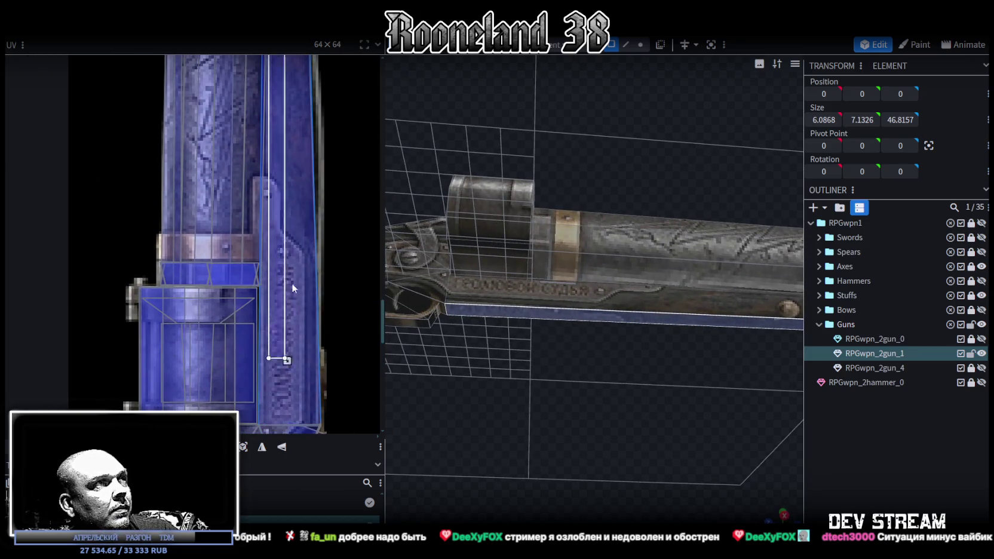
scroll(268, 214, "up", 2)
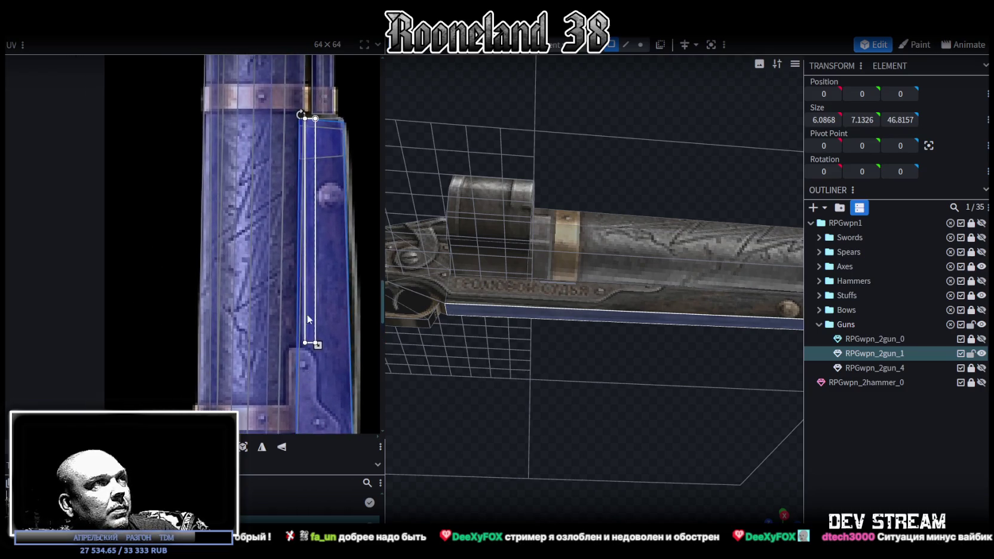
scroll(316, 252, "up", 2)
left_click_drag(312, 255, 312, 260)
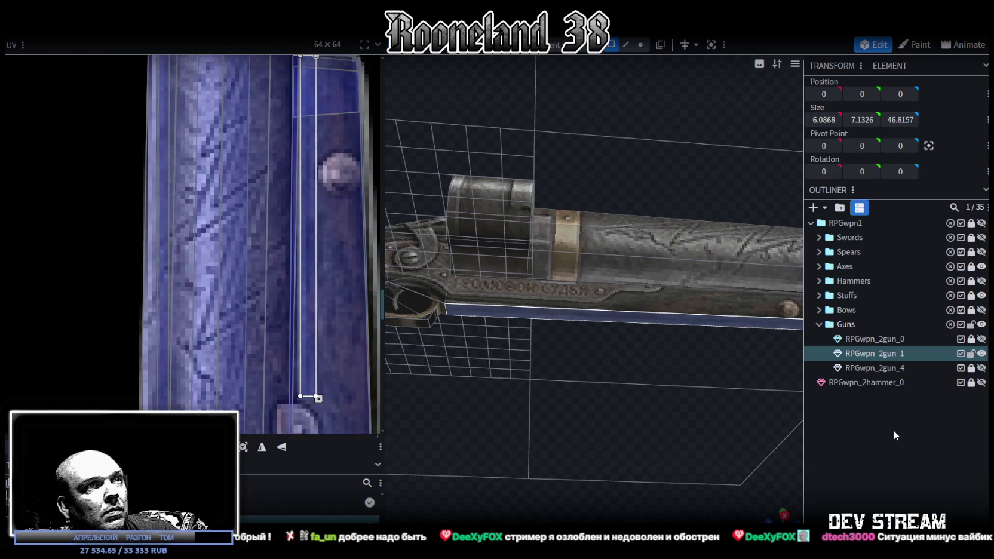
left_click(895, 435)
mouse_move(621, 427)
left_mouse_down()
mouse_move(605, 368)
mouse_move(511, 385)
mouse_move(491, 423)
mouse_move(438, 473)
mouse_move(641, 492)
mouse_move(674, 469)
mouse_move(708, 499)
mouse_move(705, 512)
mouse_move(678, 487)
mouse_move(618, 366)
left_mouse_up()
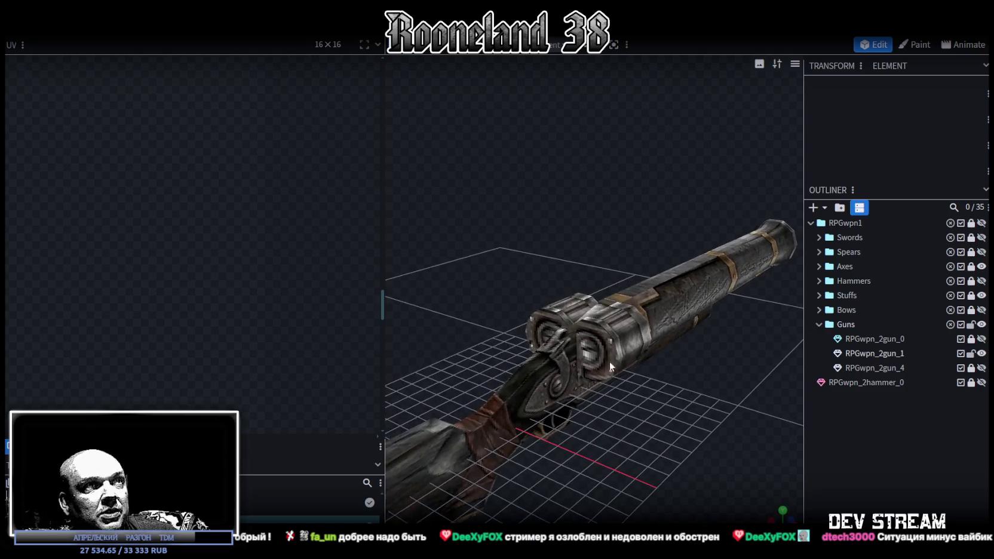
Step: Select the flat strip face under the gun stock
left_click(553, 344)
left_click_drag(590, 423, 696, 456)
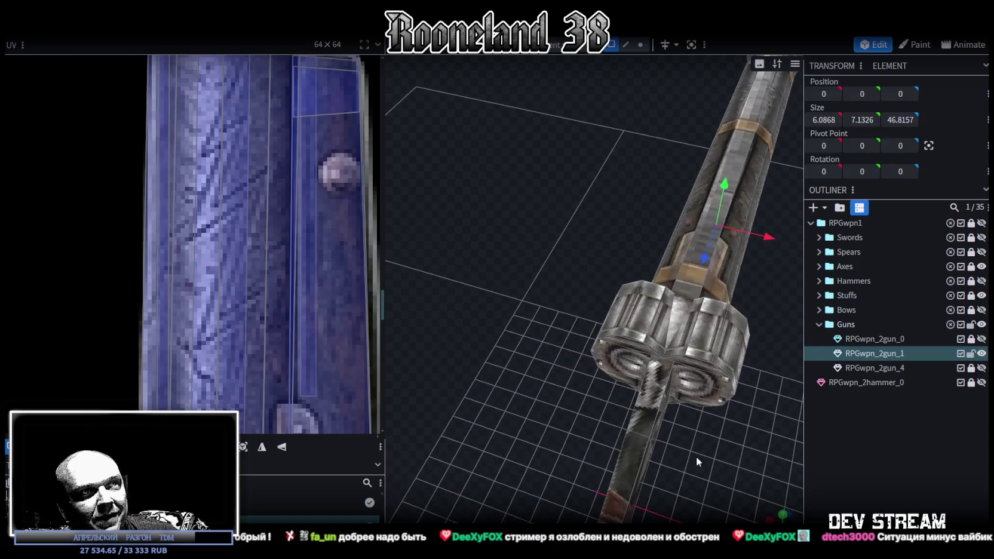
left_click(669, 424)
mouse_move(691, 421)
left_mouse_down()
mouse_move(687, 326)
mouse_move(623, 374)
mouse_move(685, 418)
mouse_move(635, 346)
mouse_move(641, 399)
mouse_move(537, 235)
left_mouse_up()
left_click(521, 218)
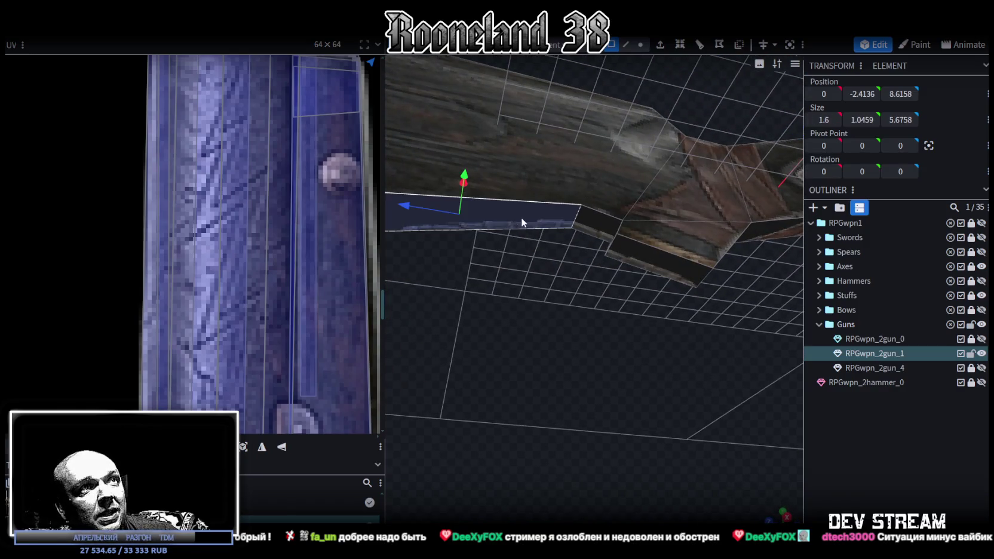
Step: Move the strip's UV box onto the stock texture and mirror it
scroll(587, 239, "down", 3)
scroll(307, 218, "down", 3)
scroll(295, 217, "down", 2)
scroll(245, 315, "down", 2)
scroll(316, 301, "up", 2)
scroll(316, 301, "up", 1)
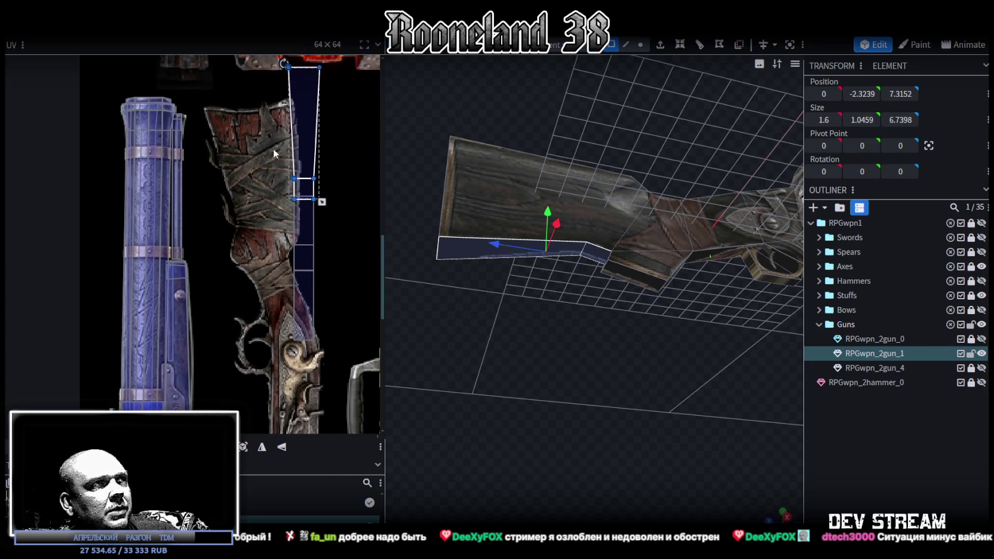
left_click_drag(299, 149, 220, 284)
scroll(227, 269, "down", 1)
left_click_drag(537, 335, 587, 364)
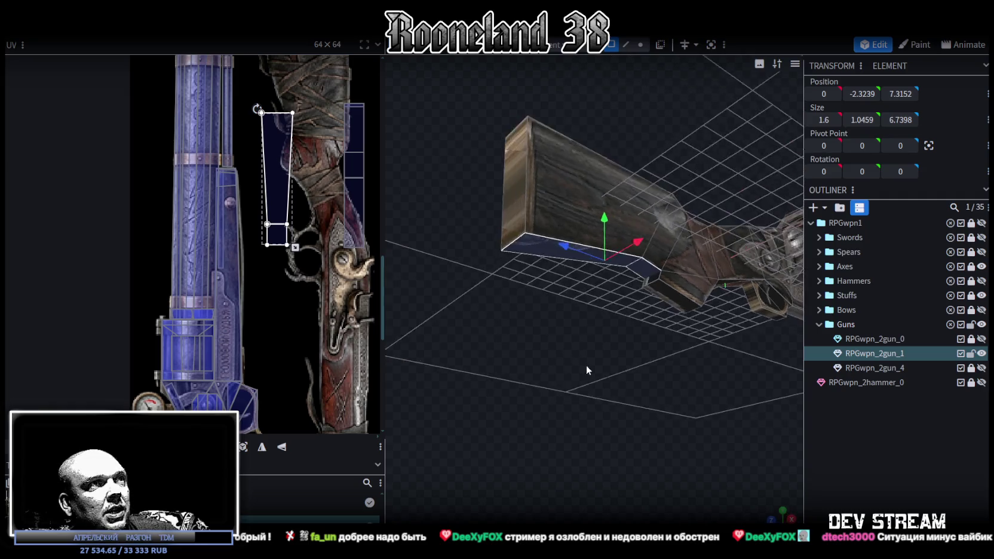
scroll(300, 332, "down", 2)
scroll(315, 271, "down", 1)
scroll(308, 289, "down", 1)
left_click(282, 447)
Step: Resize the UV box into a long strip down the stock's wood to its bottom edge
left_click_drag(284, 130, 322, 368)
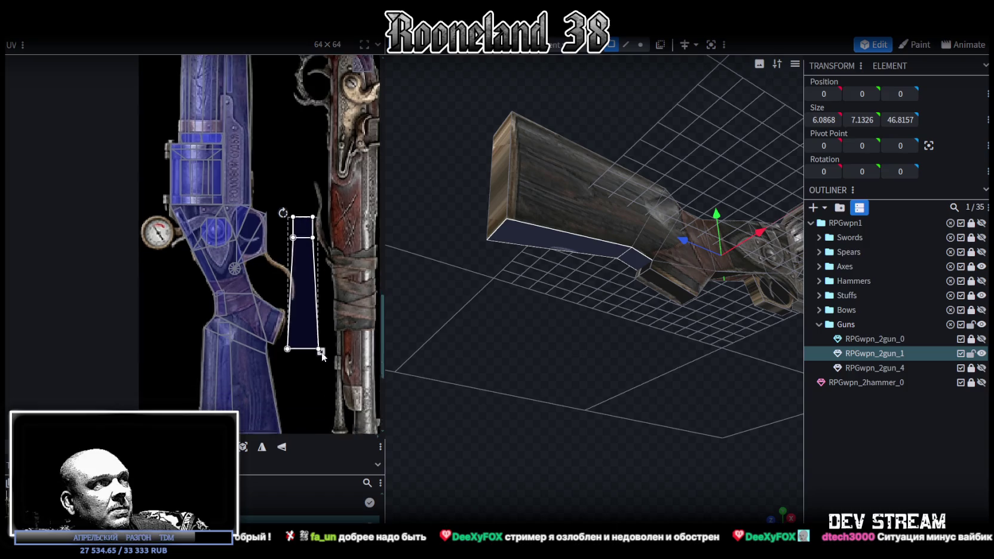
scroll(298, 269, "down", 3)
left_click_drag(281, 179, 276, 270)
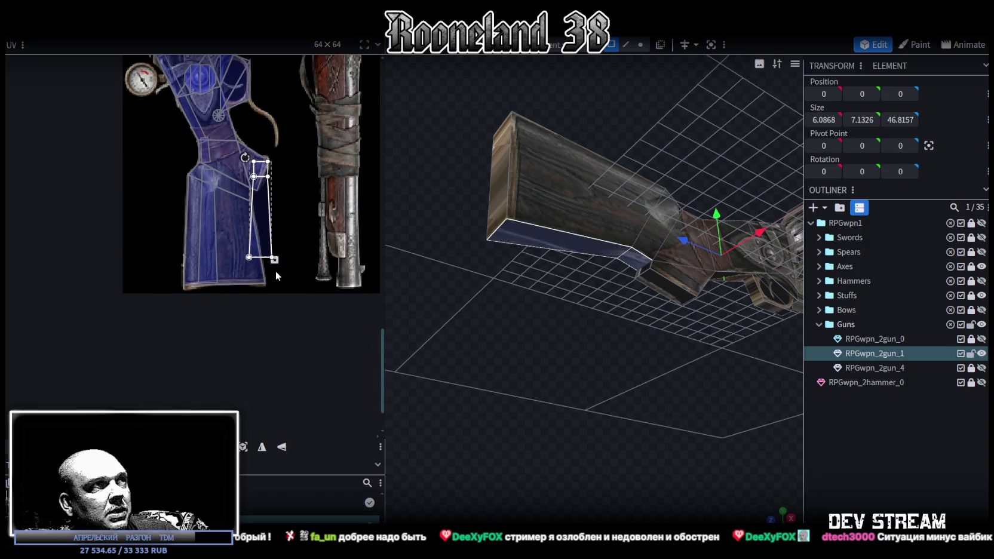
left_click_drag(258, 205, 240, 242)
scroll(251, 209, "up", 2)
scroll(247, 284, "up", 2)
left_click_drag(244, 349, 244, 373)
middle_click_drag(221, 262, 230, 329)
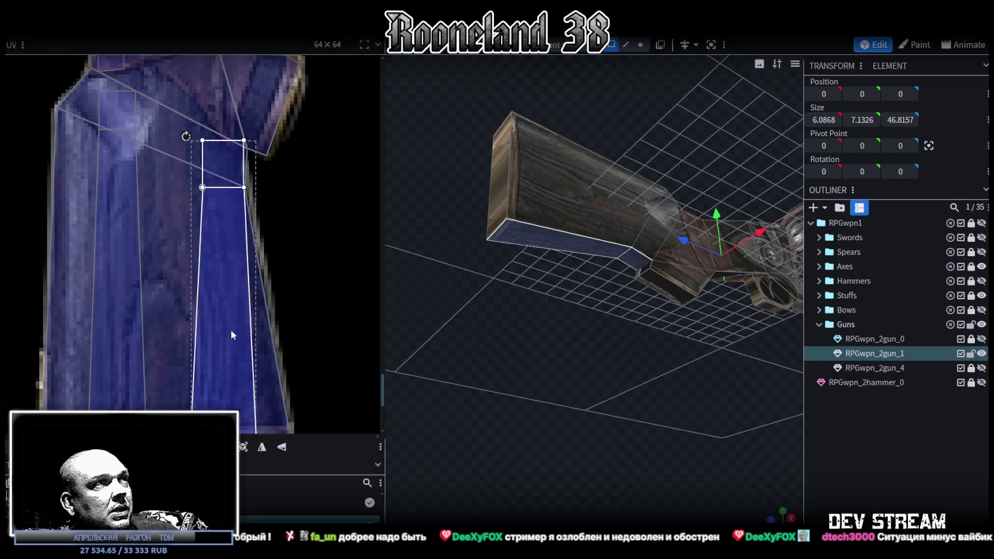
left_click_drag(223, 335, 213, 335)
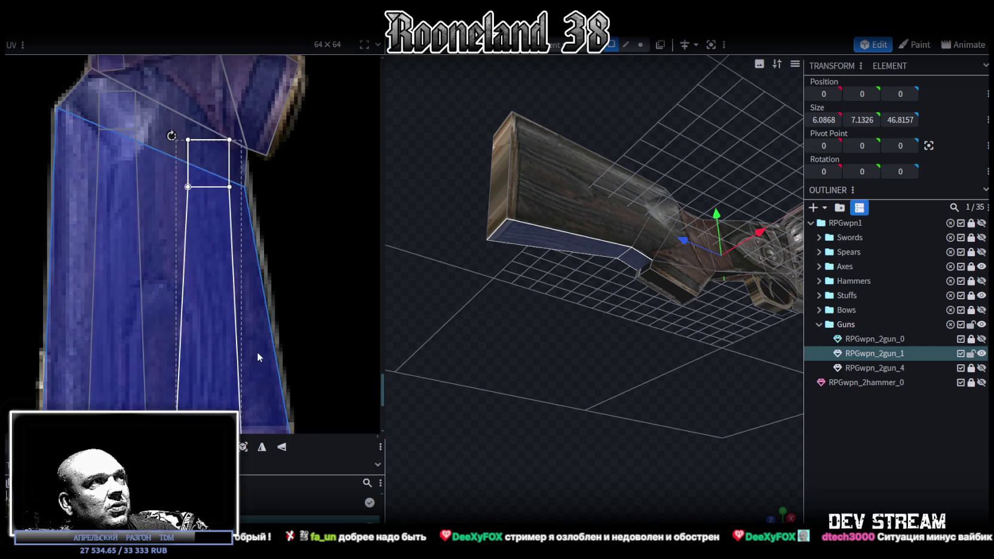
middle_click_drag(257, 351, 260, 302)
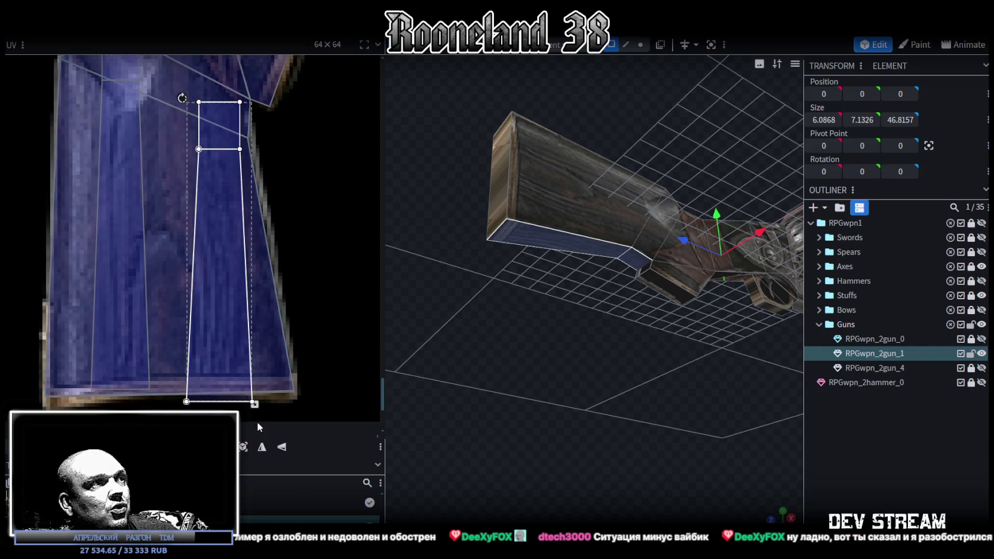
left_click_drag(255, 404, 255, 391)
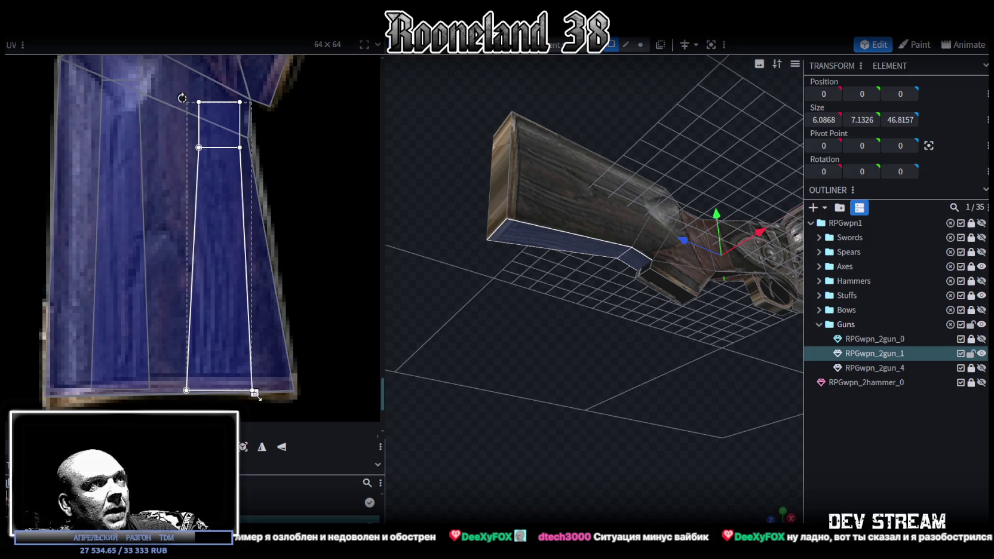
Step: Select a small element near the grip, viewing the trigger area
mouse_move(429, 376)
left_mouse_down()
mouse_move(544, 351)
mouse_move(554, 389)
left_mouse_up()
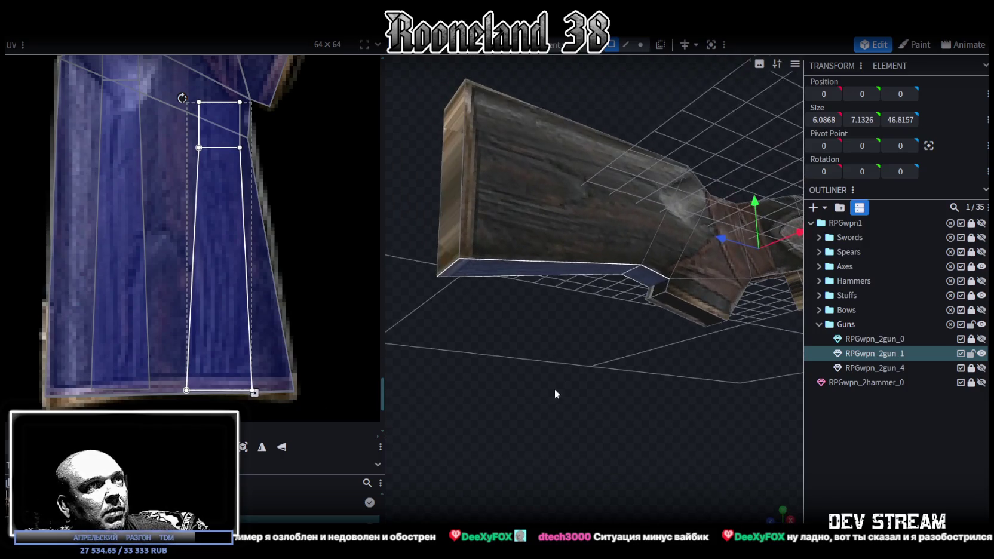
left_click(656, 290)
mouse_move(706, 364)
left_mouse_down()
mouse_move(612, 373)
mouse_move(589, 307)
left_mouse_up()
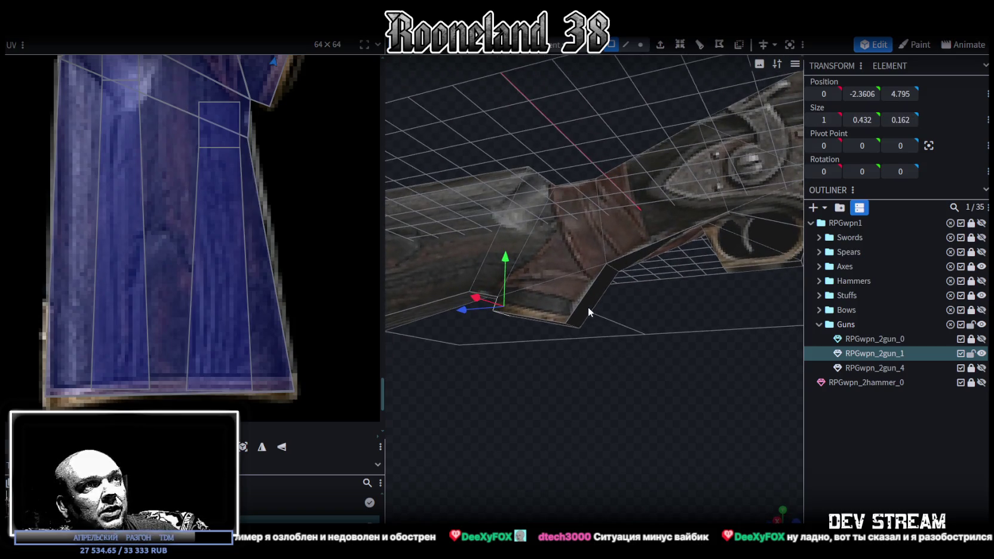
Step: Select the bottom face of the small grip strip
scroll(295, 222, "down", 2)
scroll(205, 304, "down", 3)
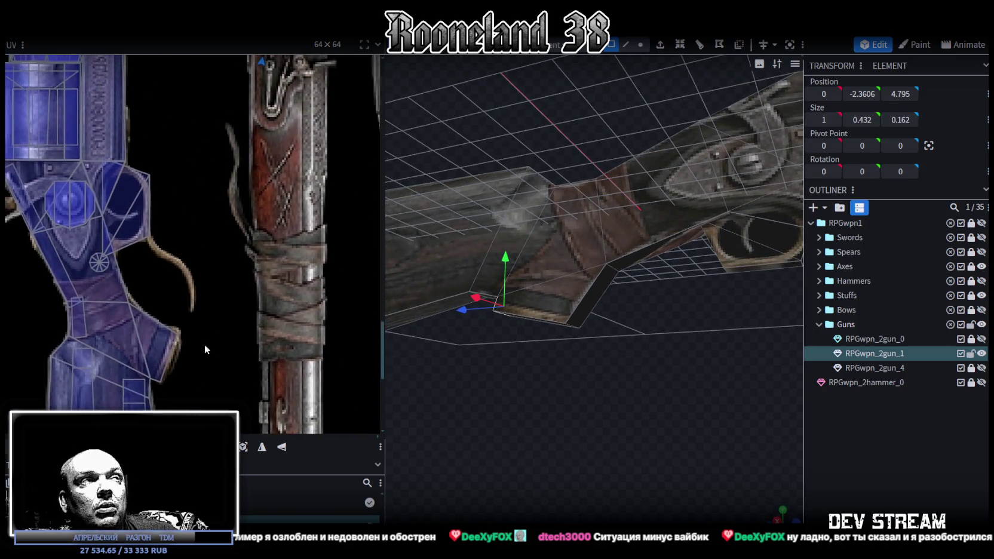
scroll(253, 342, "up", 1)
scroll(269, 210, "up", 1)
scroll(258, 309, "up", 1)
scroll(258, 365, "up", 1)
scroll(276, 169, "up", 1)
left_click_drag(537, 317, 570, 257)
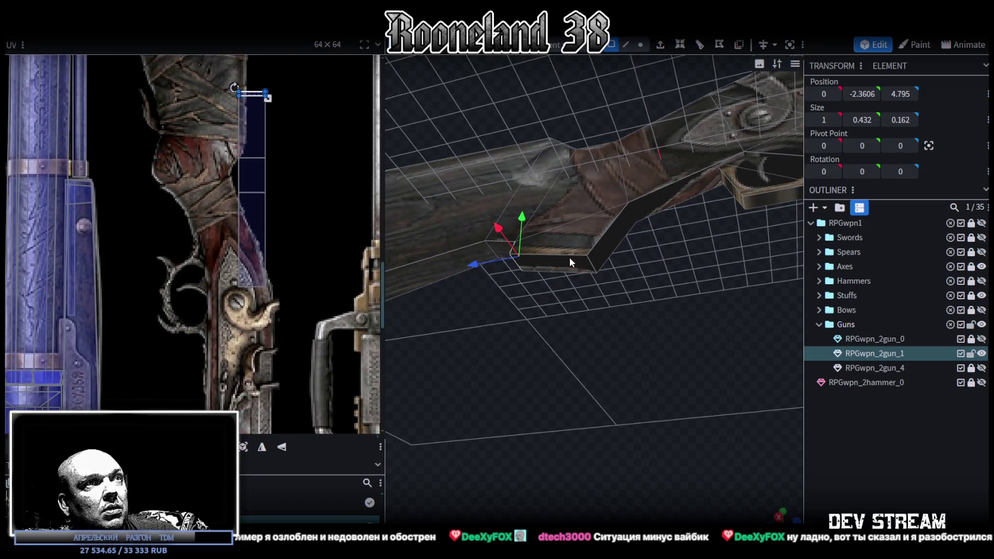
left_click(586, 255)
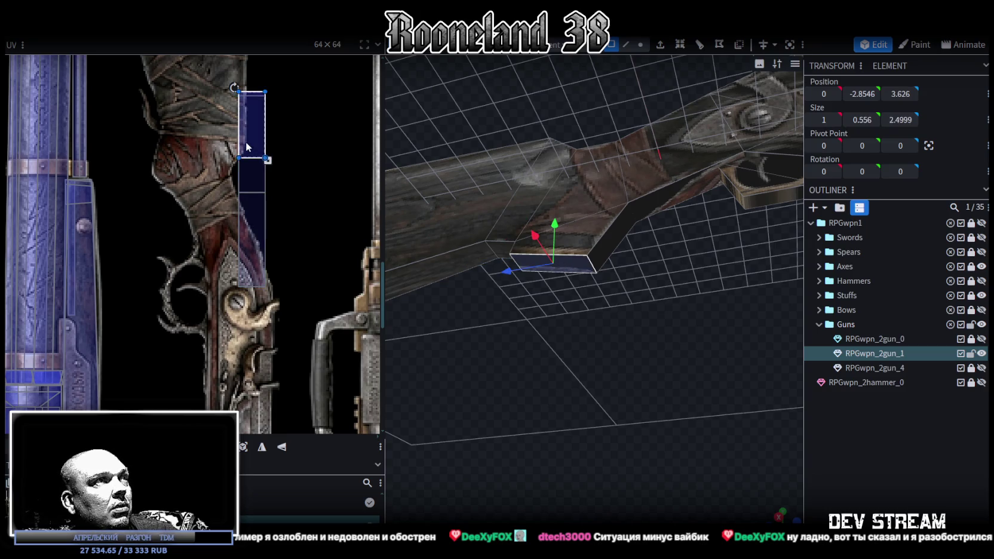
Step: Move the face's UV onto the atlas, beside the grip texture
left_click_drag(245, 141, 201, 359)
scroll(312, 203, "down", 2)
scroll(311, 203, "down", 2)
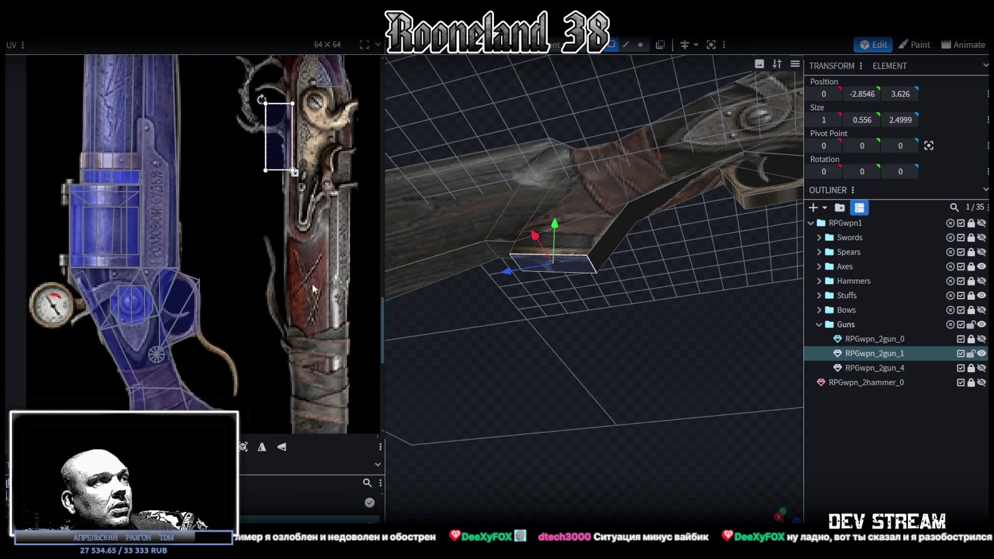
scroll(313, 287, "down", 2)
left_click_drag(289, 95, 268, 367)
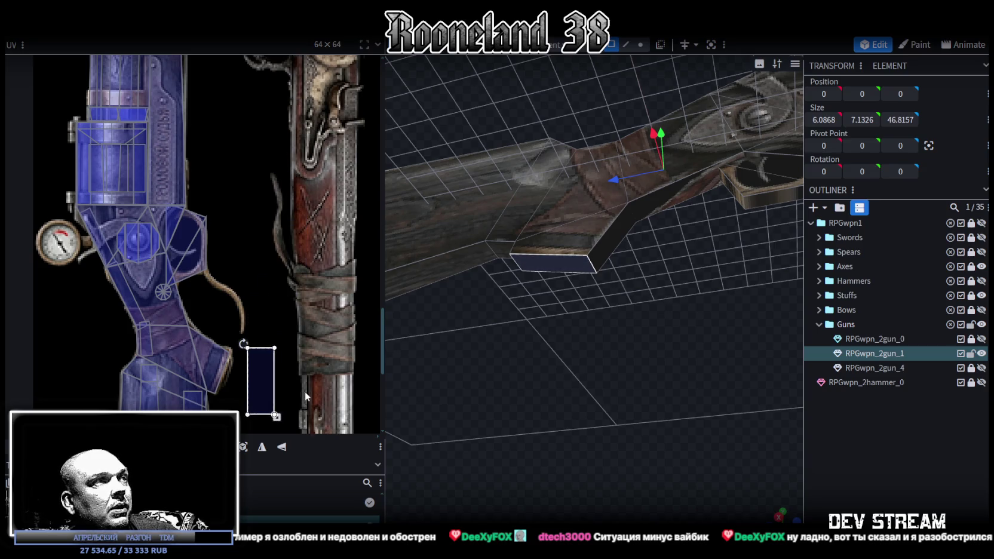
scroll(314, 364, "down", 3)
scroll(293, 315, "up", 2, "ctrl")
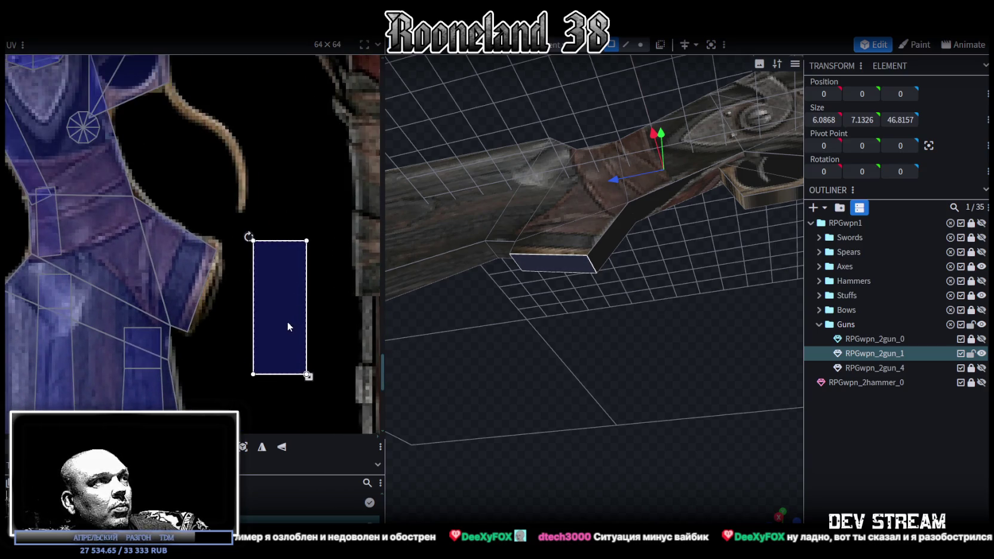
left_click_drag(287, 325, 249, 330)
Step: Tilt the UV about 20°, shrink it, and pull its corners into a thin sliver along the grip
left_click_drag(210, 242, 239, 249)
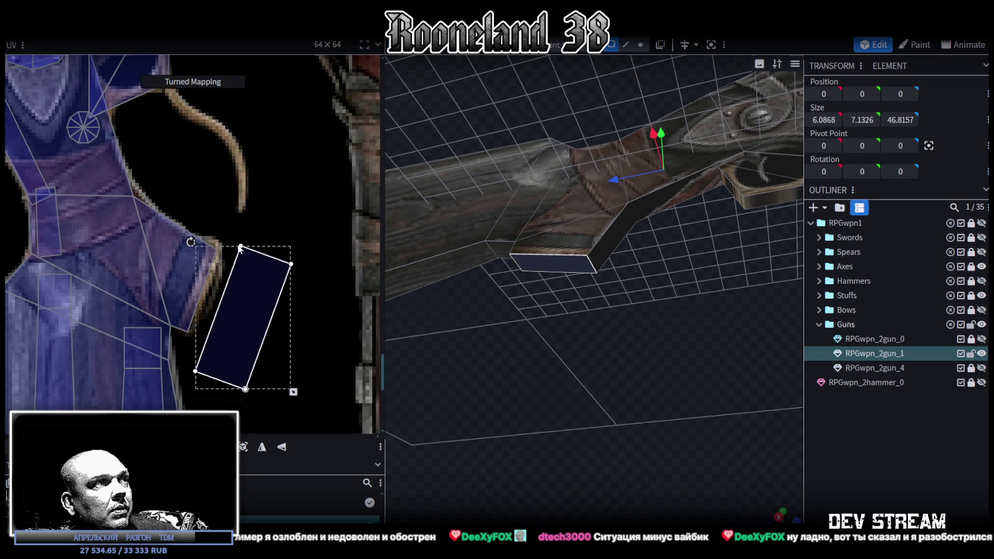
left_click_drag(231, 286, 214, 285)
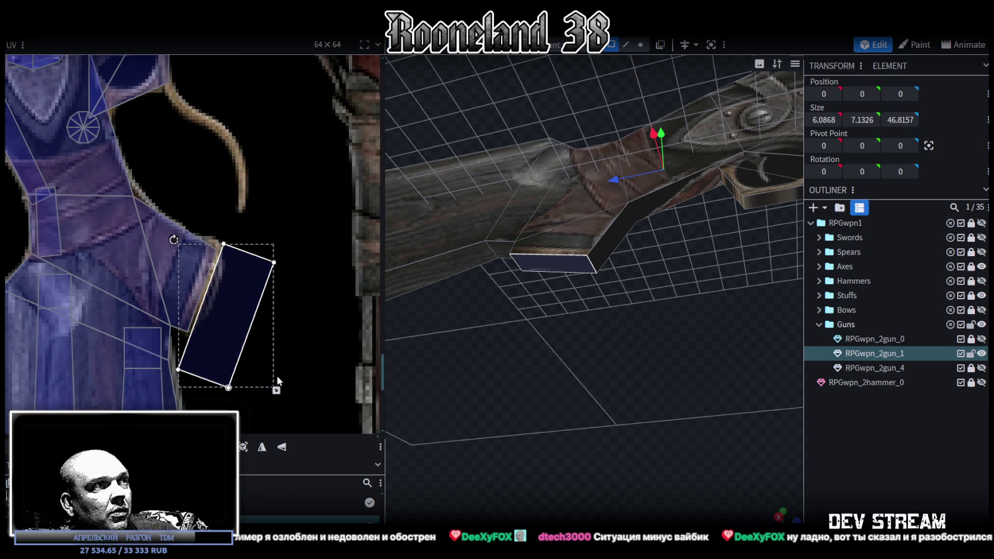
left_click_drag(276, 391, 247, 363)
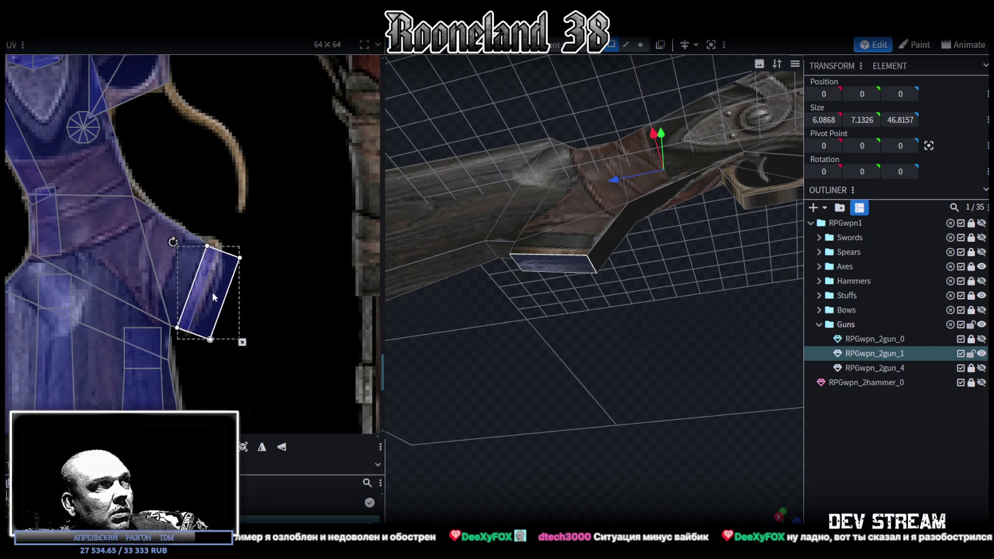
scroll(231, 273, "up", 2)
left_click(246, 246)
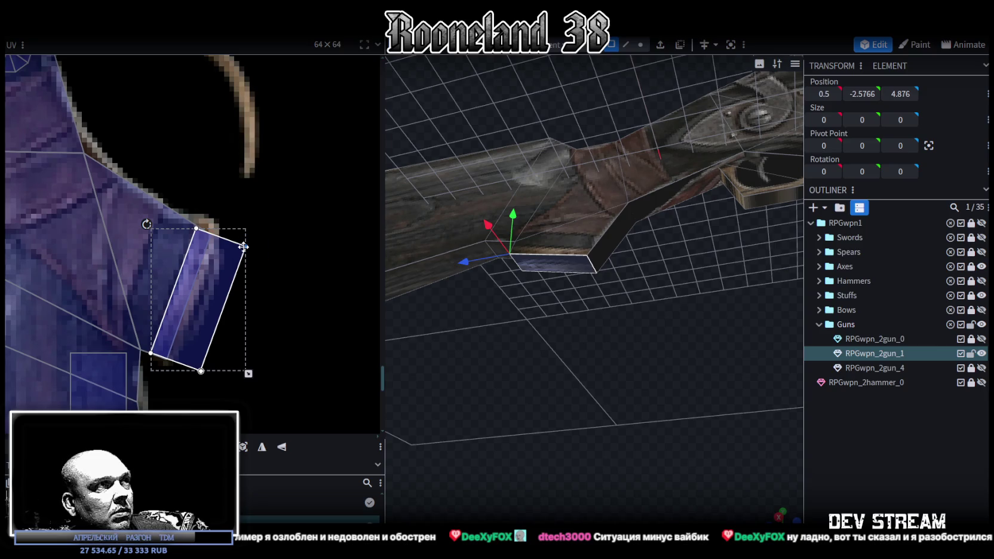
left_click_drag(245, 246, 212, 237)
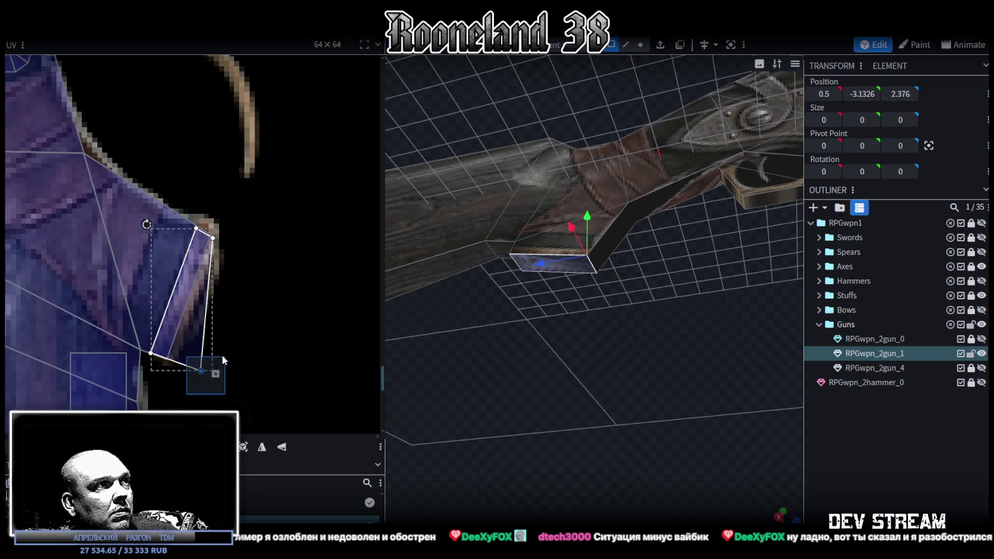
left_click_drag(202, 371, 173, 361)
scroll(214, 336, "down", 2)
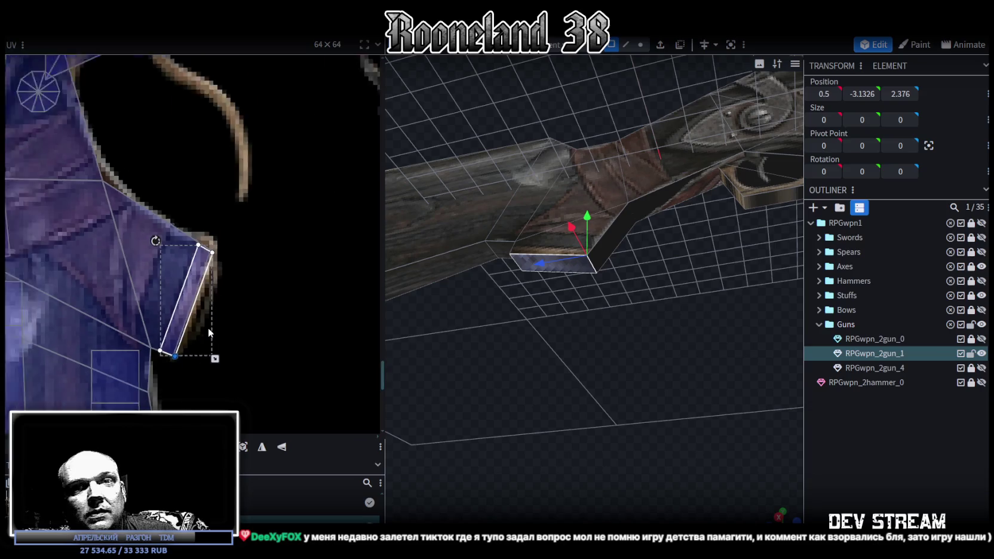
scroll(215, 336, "down", 3)
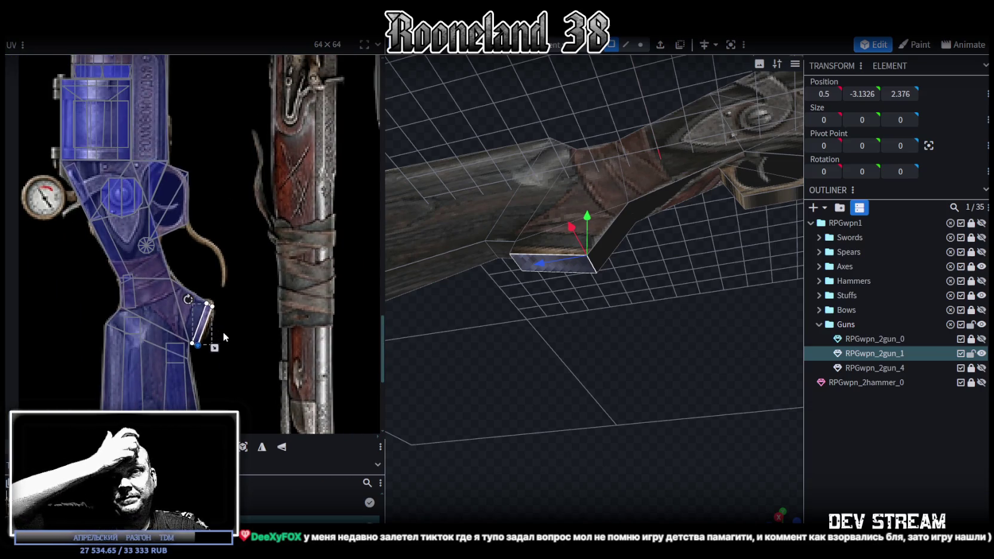
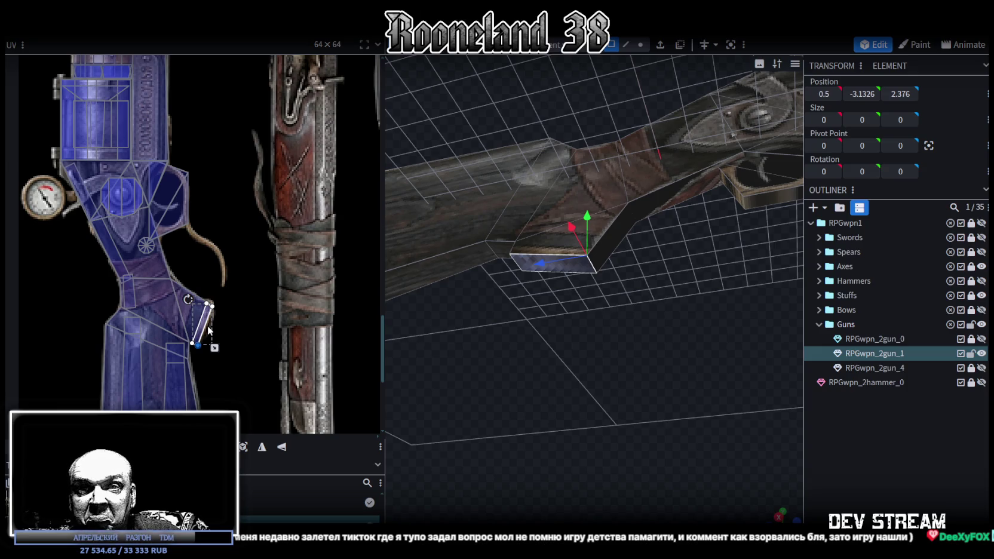
Step: Zoom and orbit in on the gun stock and select the small piece beneath it
scroll(223, 298, "down", 2)
scroll(199, 388, "down", 2)
scroll(212, 350, "down", 2)
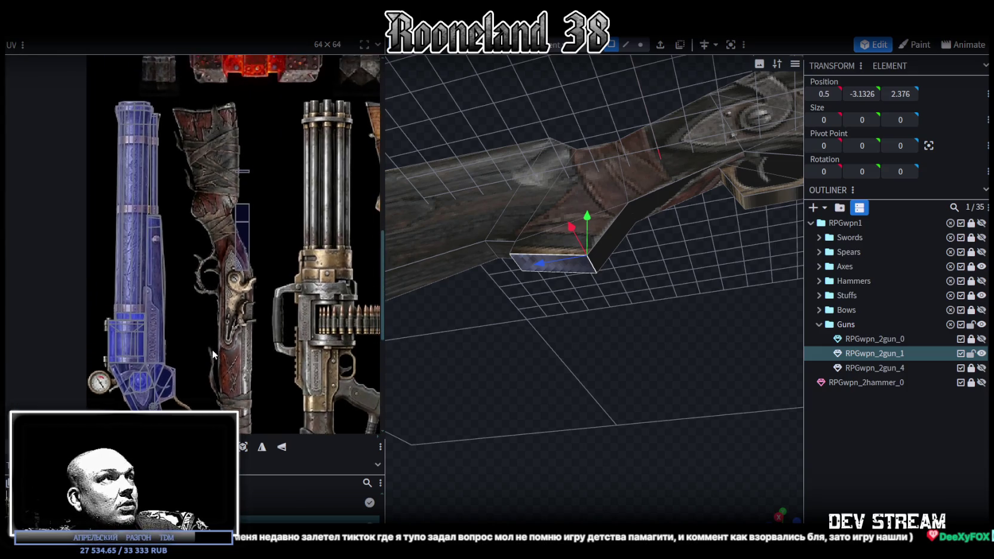
scroll(601, 410, "up", 3)
left_click_drag(601, 409, 621, 320)
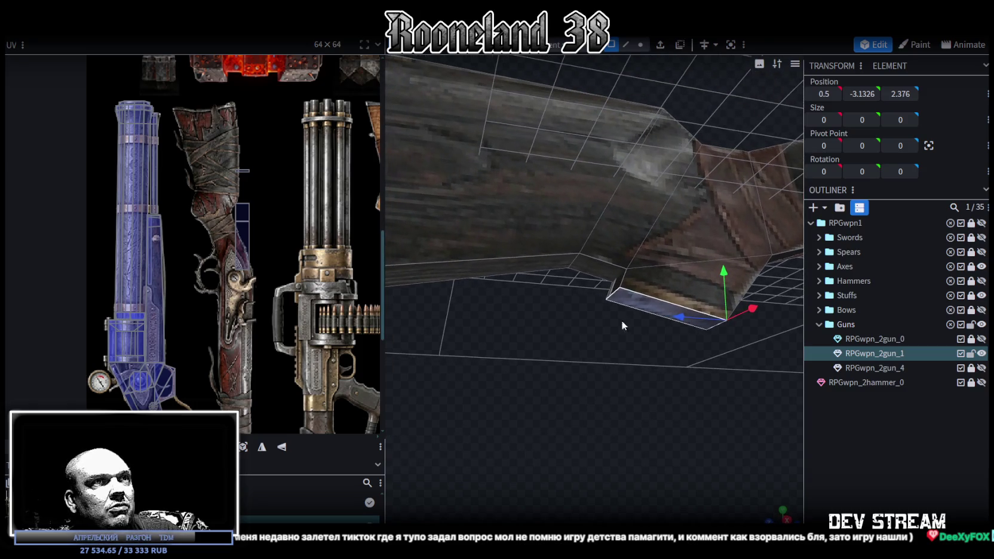
left_click(621, 285)
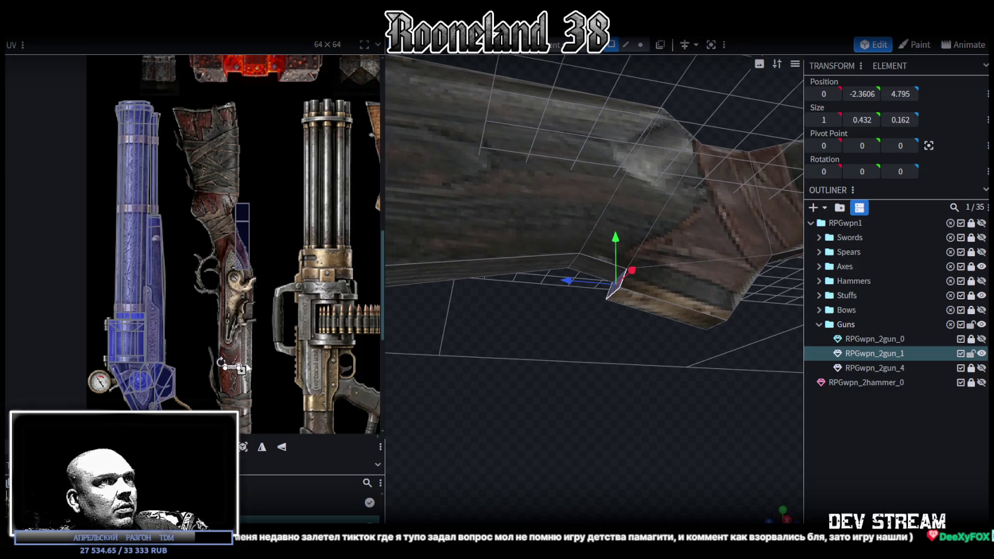
Step: Select the small face and move its UV patch onto the stock region of the texture
scroll(340, 200, "up", 2)
scroll(260, 170, "up", 2)
scroll(261, 170, "up", 2)
left_click(223, 351)
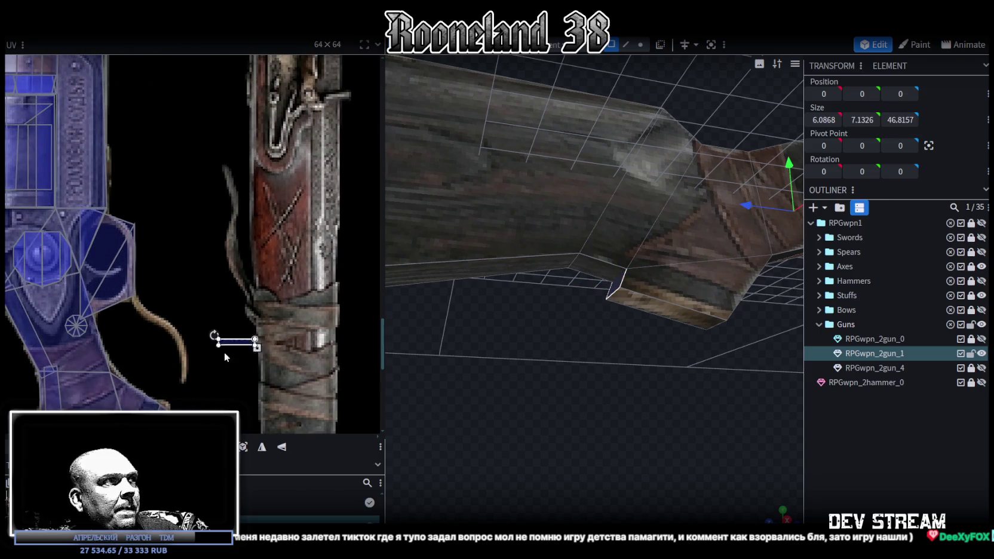
middle_click_drag(223, 351, 233, 183)
mouse_move(233, 183)
left_mouse_down()
mouse_move(206, 290)
mouse_move(244, 260)
left_mouse_up()
scroll(205, 299, "up", 2)
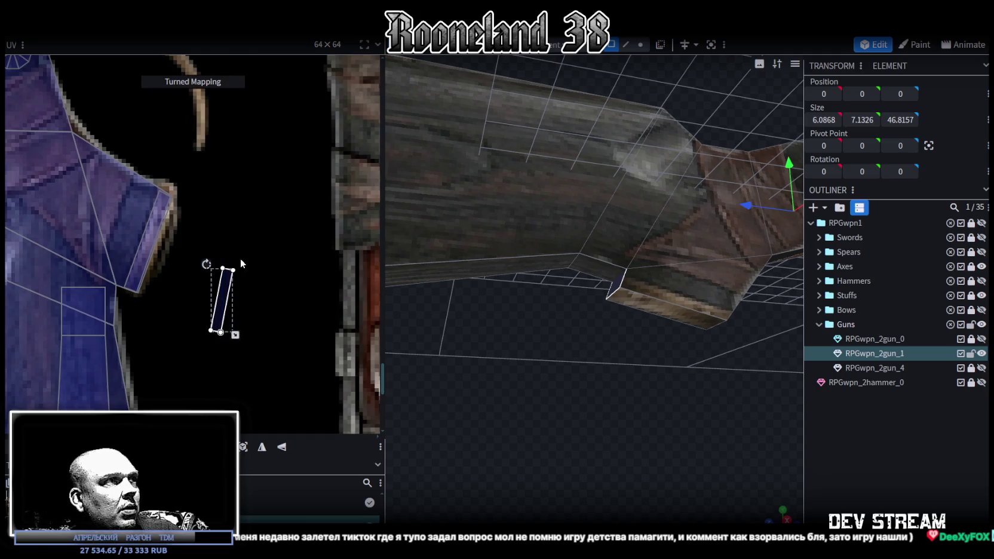
mouse_move(221, 291)
left_mouse_down()
mouse_move(144, 236)
mouse_move(128, 208)
left_mouse_up()
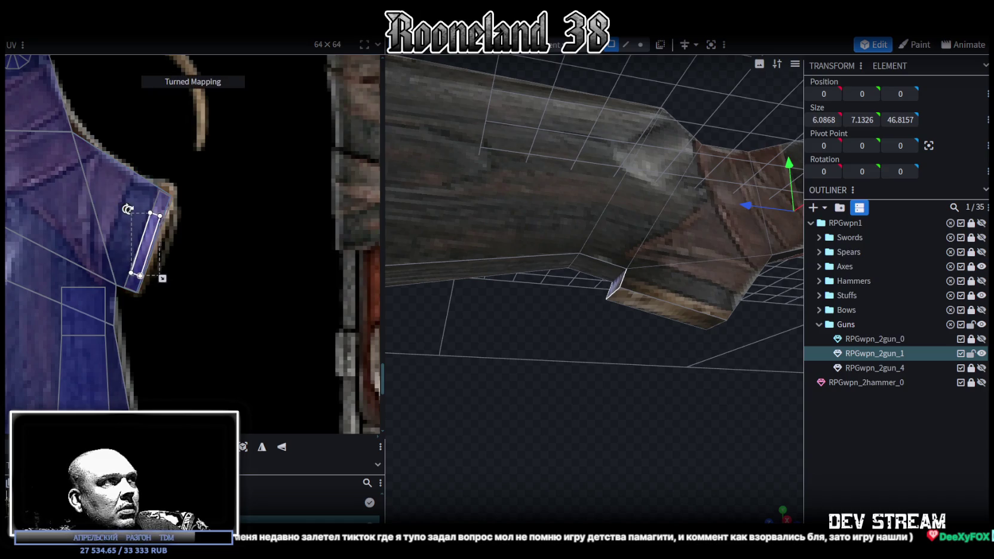
Step: Orbit around the stock's underside and select another small face there
scroll(204, 233, "down", 3)
scroll(221, 204, "down", 2)
scroll(221, 209, "down", 3)
scroll(210, 248, "down", 2)
scroll(235, 217, "down", 2)
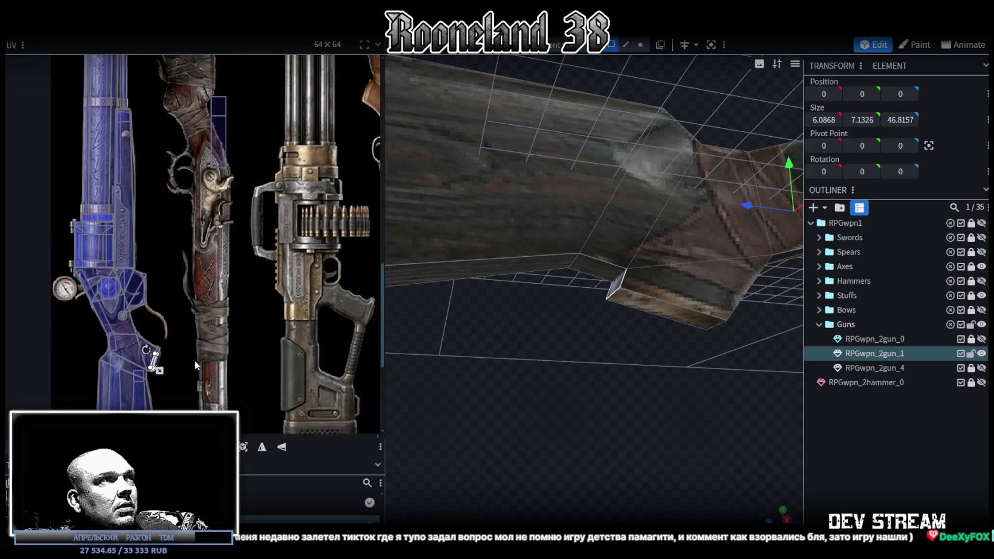
left_click_drag(693, 390, 589, 394)
left_click(496, 277)
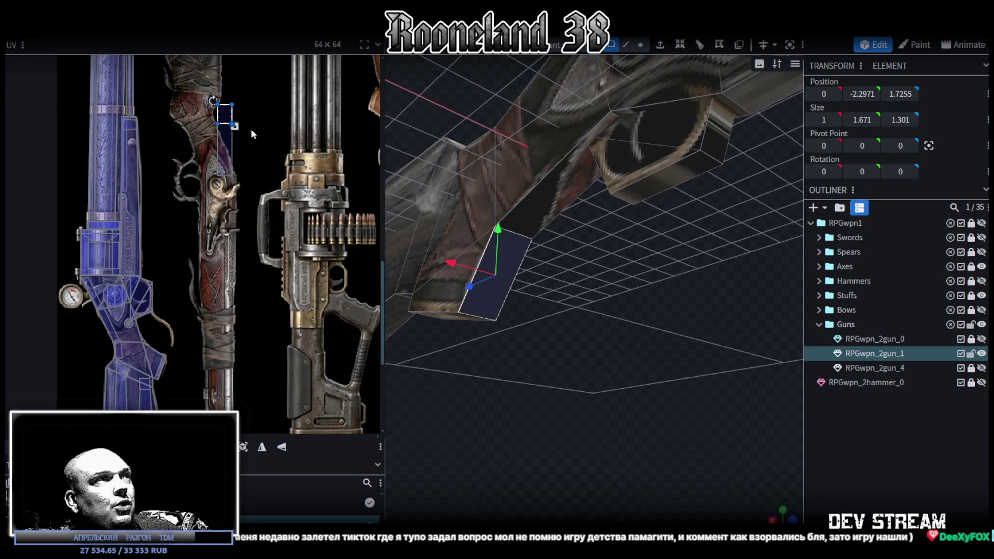
Step: Move the second face's UV patch onto the rifle texture and tilt it to a slant
left_click_drag(222, 112, 184, 322)
scroll(208, 327, "up", 2)
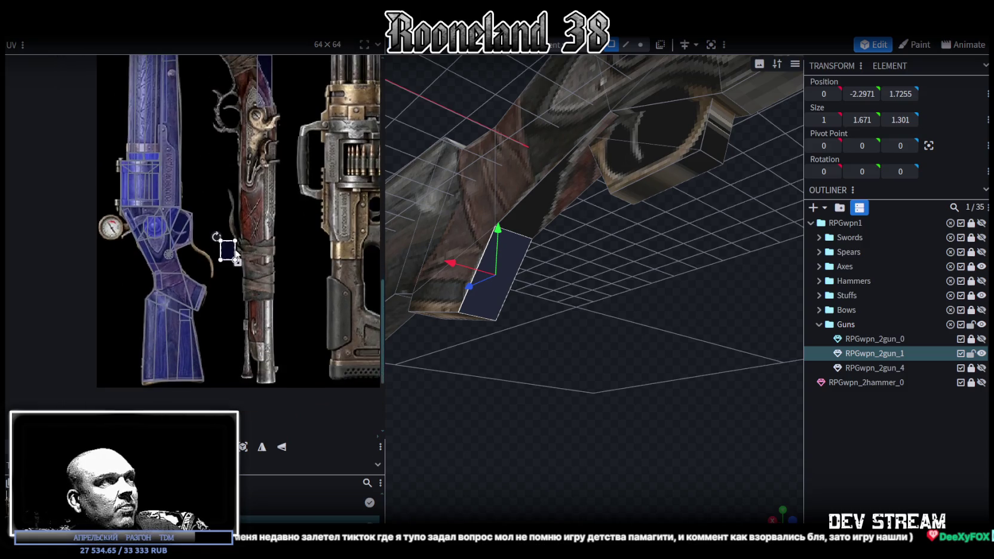
scroll(215, 223, "up", 2)
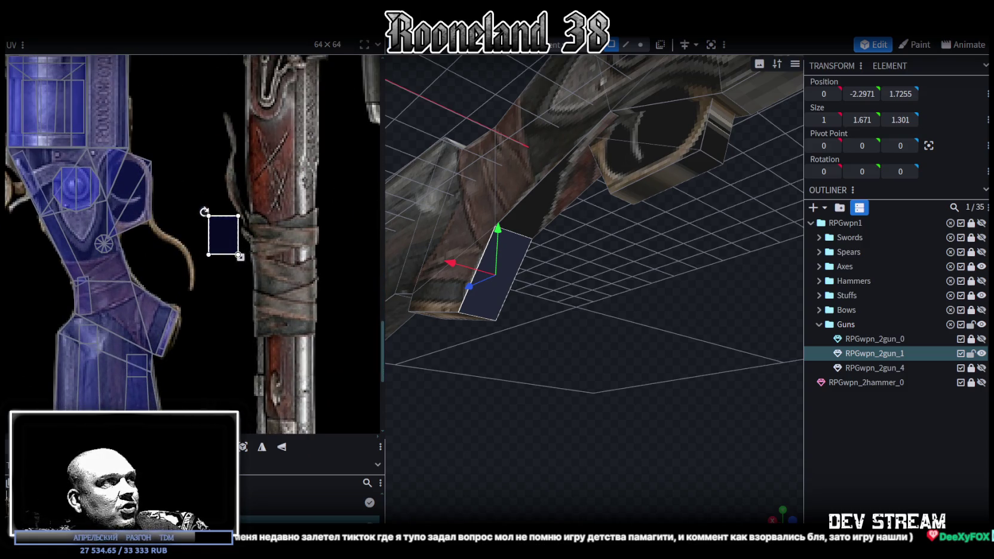
left_click_drag(205, 212, 174, 245)
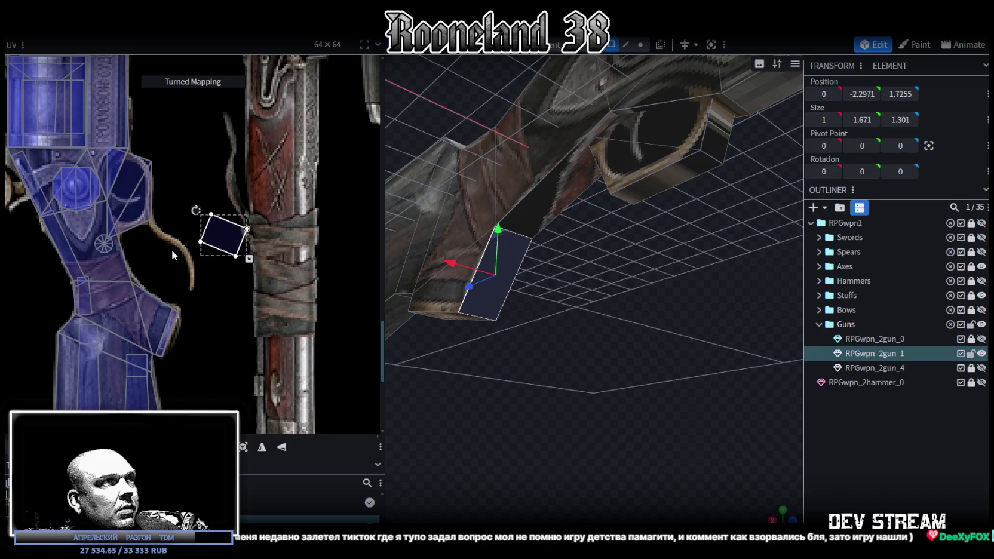
key("ctrl+z")
left_click(227, 236)
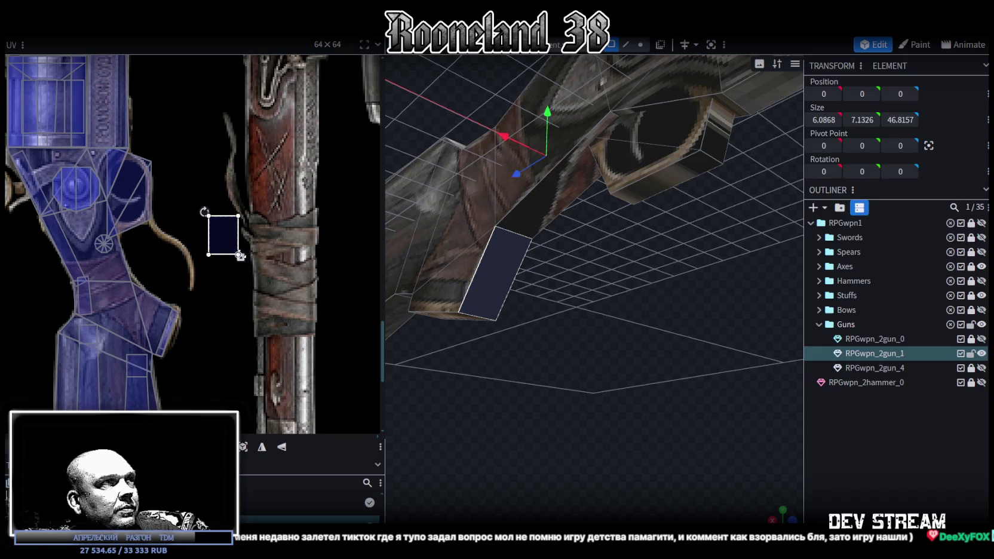
left_click_drag(204, 212, 181, 239)
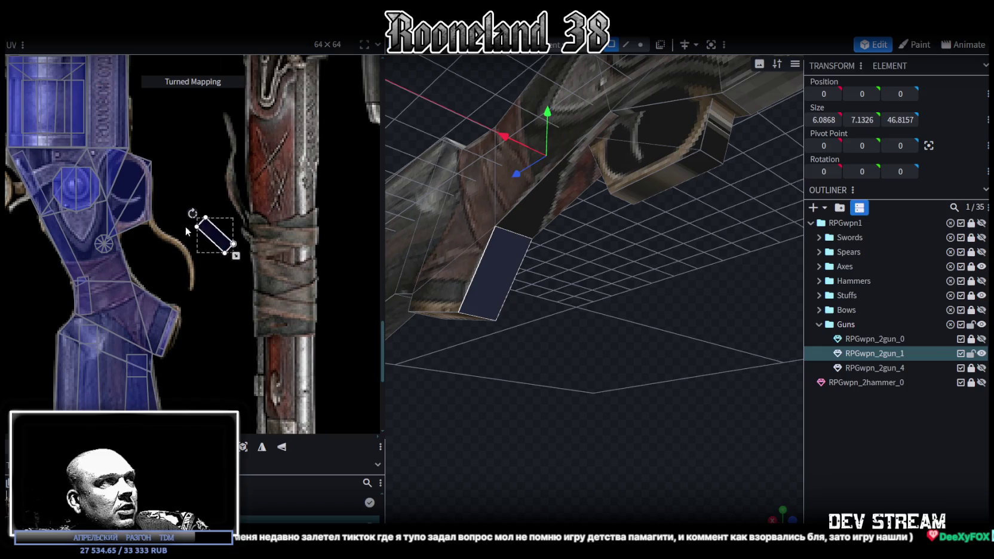
Step: Place the patch on the stock, enlarge it, ease its tilt, and mirror it on X
mouse_move(215, 235)
left_mouse_down()
mouse_move(132, 305)
mouse_move(112, 282)
left_mouse_up()
left_click_drag(156, 324, 177, 339)
left_click_drag(112, 284, 149, 320)
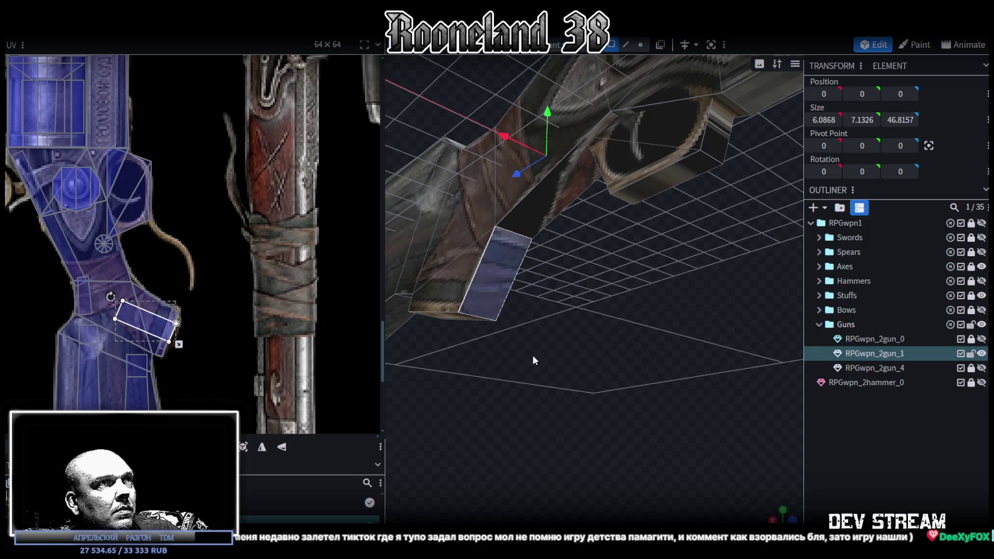
left_click_drag(533, 360, 558, 367)
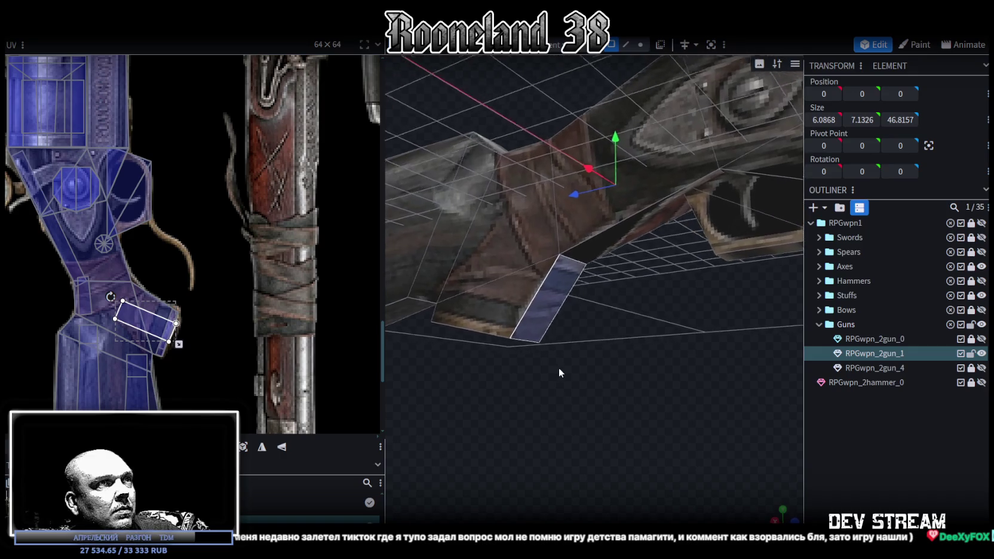
left_click(282, 449)
Step: Select the long thin face beside the trigger
left_click_drag(555, 365, 578, 389)
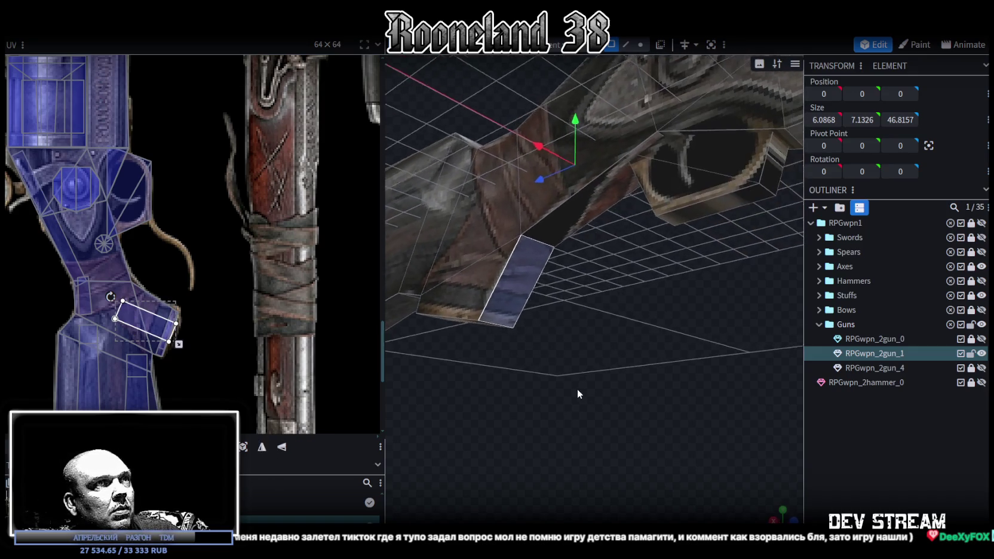
left_click(557, 213)
scroll(184, 241, "down", 3)
scroll(188, 235, "down", 3)
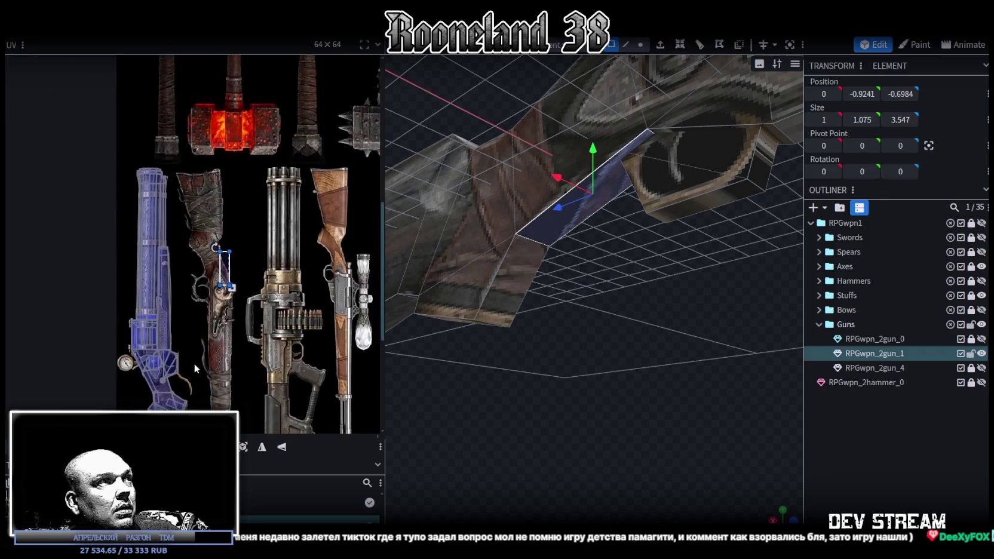
Step: Narrow the face's UV strip, turn it about 30°, place it on the grip, mirror it, then fine-tune
left_click_drag(224, 263, 199, 354)
scroll(200, 355, "up", 2)
scroll(199, 355, "up", 2)
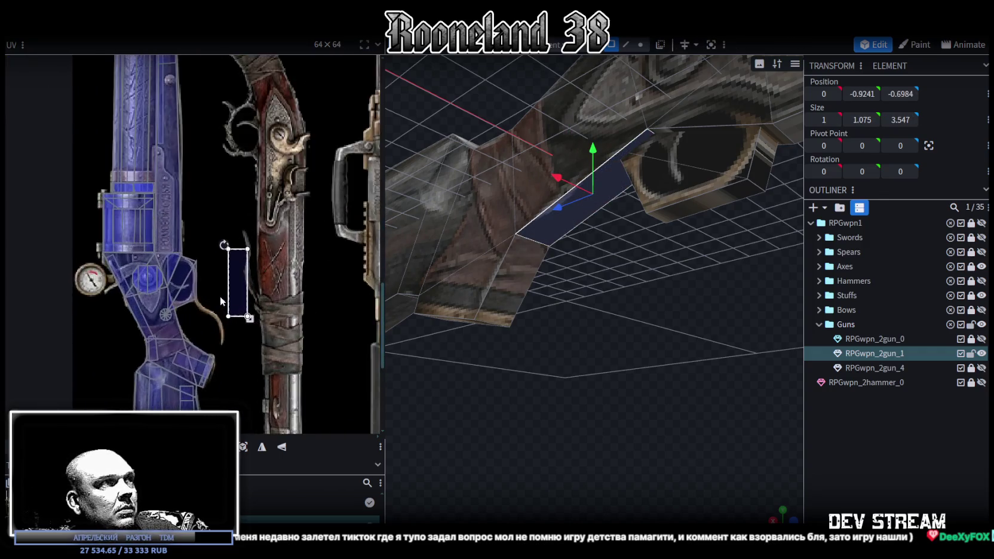
scroll(220, 296, "up", 1)
left_click_drag(258, 323, 243, 323)
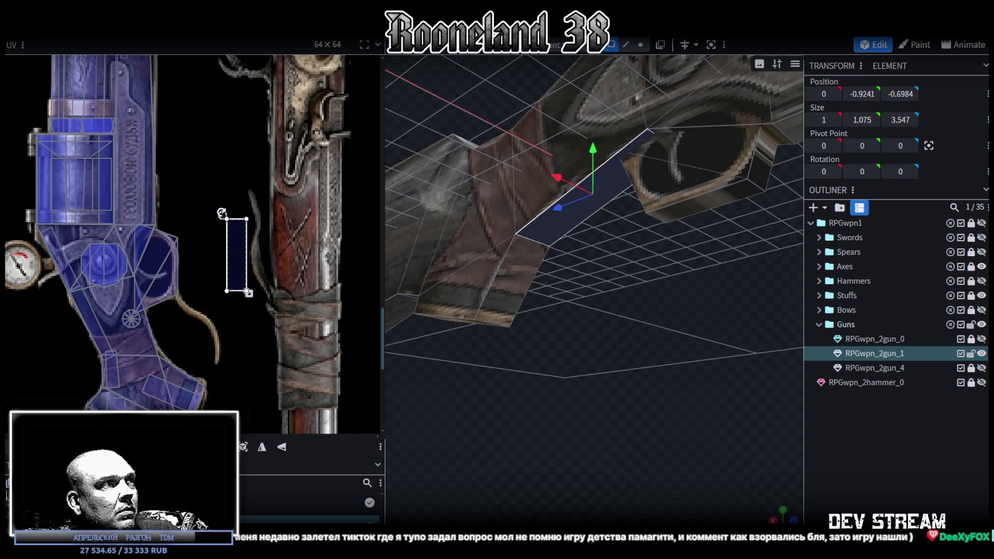
left_click_drag(222, 215, 200, 218)
left_click_drag(234, 256, 139, 333)
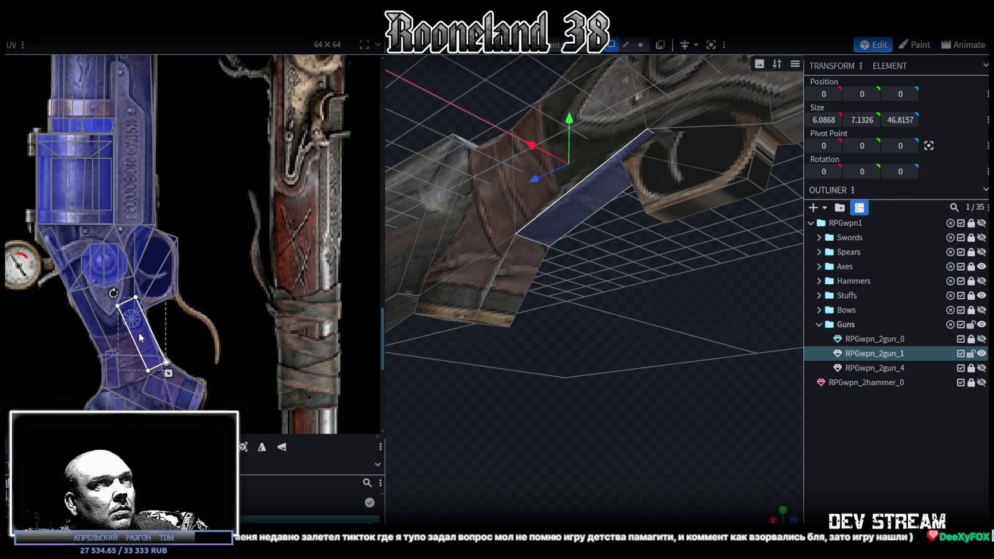
left_click(276, 446)
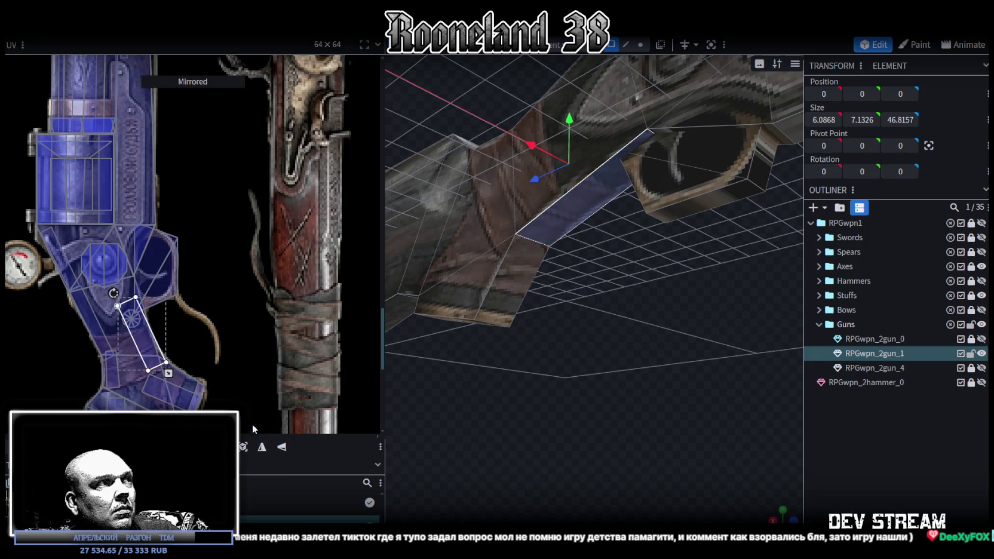
mouse_move(147, 351)
left_mouse_down()
mouse_move(144, 342)
mouse_move(138, 348)
left_mouse_up()
left_click_drag(105, 291, 110, 289)
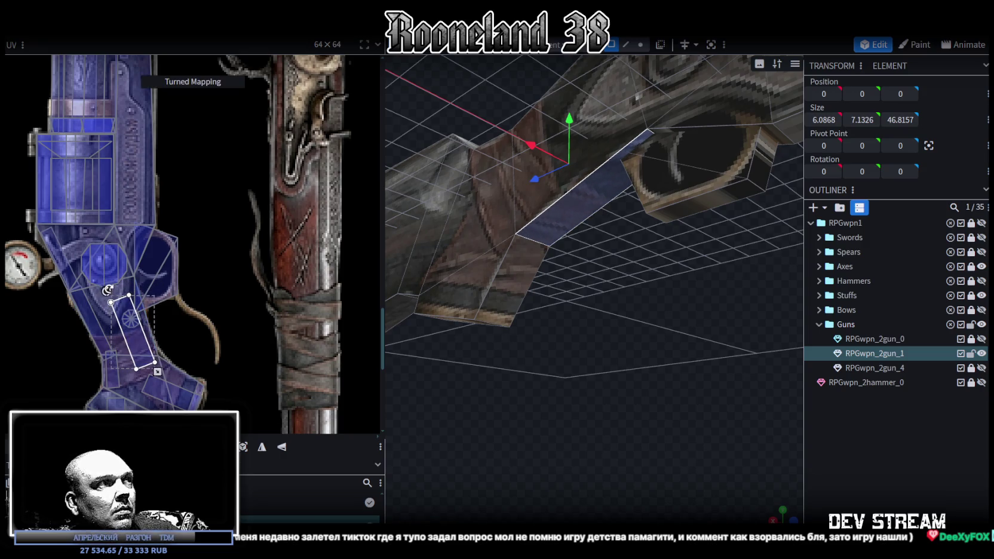
left_click_drag(143, 347, 146, 345)
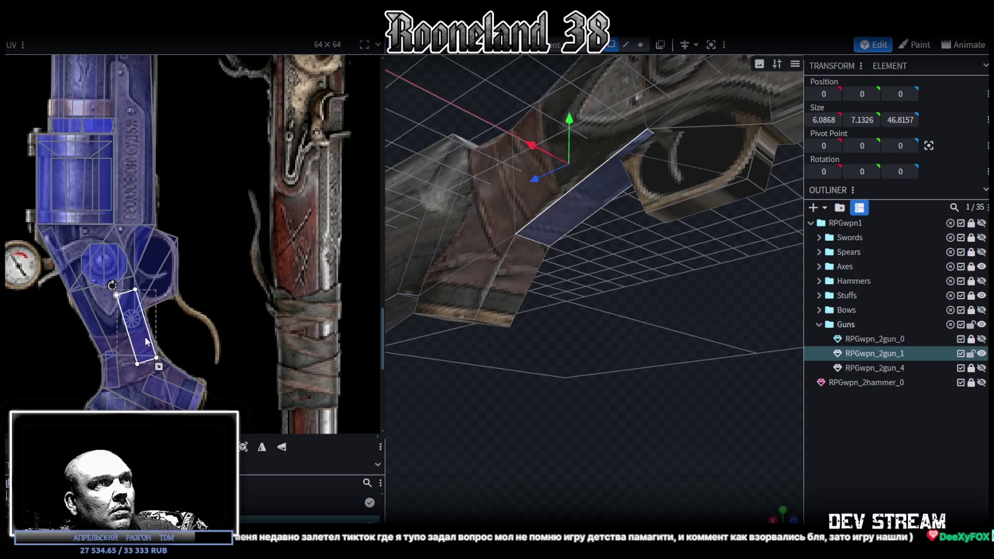
Step: Clear the selection and reselect the RPGwpn_2gun_1 rifle
mouse_move(526, 344)
left_mouse_down()
mouse_move(602, 305)
mouse_move(518, 352)
mouse_move(477, 415)
mouse_move(536, 373)
mouse_move(492, 355)
mouse_move(479, 426)
mouse_move(591, 231)
mouse_move(555, 346)
mouse_move(560, 412)
mouse_move(476, 449)
mouse_move(615, 406)
mouse_move(592, 380)
mouse_move(463, 360)
mouse_move(458, 326)
mouse_move(460, 336)
mouse_move(425, 342)
mouse_move(510, 355)
mouse_move(540, 337)
mouse_move(509, 358)
mouse_move(554, 336)
mouse_move(534, 334)
mouse_move(538, 326)
left_mouse_up()
left_click(602, 305)
left_click(592, 231)
scroll(538, 326, "down", 3)
Step: Orbit in close to the barrel and select the small cube at the muzzle
scroll(142, 295, "down", 3)
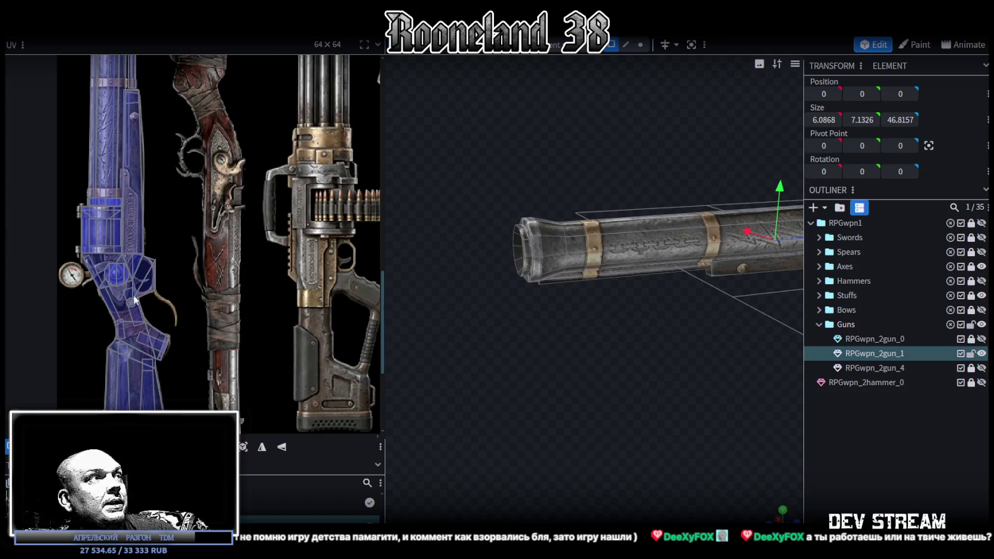
scroll(62, 283, "up", 3)
scroll(90, 264, "up", 3)
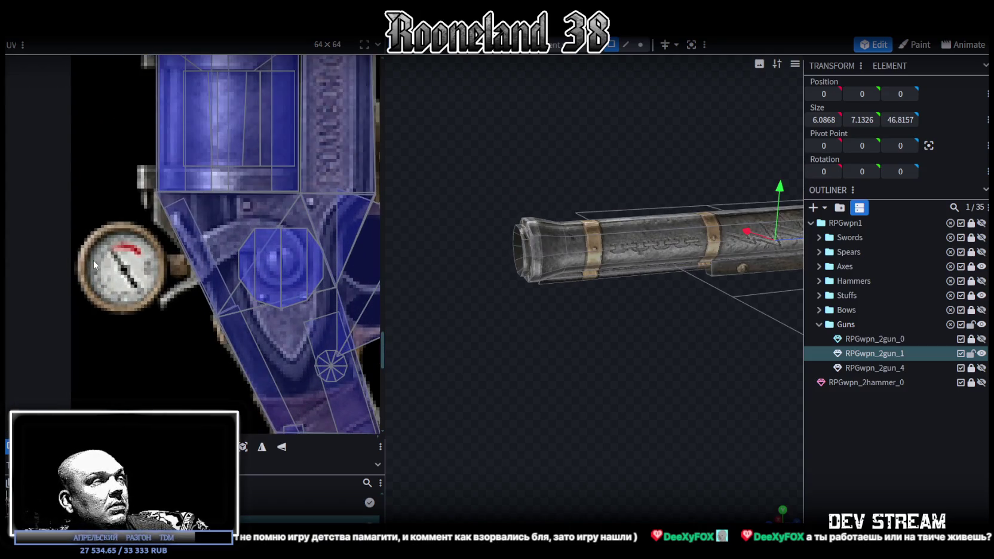
scroll(94, 261, "down", 3)
scroll(93, 261, "down", 3)
scroll(581, 370, "up", 2)
mouse_move(581, 371)
left_mouse_down()
mouse_move(579, 395)
mouse_move(567, 382)
mouse_move(499, 400)
mouse_move(534, 417)
mouse_move(559, 401)
mouse_move(518, 370)
mouse_move(504, 381)
mouse_move(599, 376)
mouse_move(516, 352)
mouse_move(625, 408)
mouse_move(648, 404)
mouse_move(637, 400)
mouse_move(641, 411)
mouse_move(587, 380)
mouse_move(675, 398)
left_mouse_up()
mouse_move(743, 336)
left_mouse_down()
mouse_move(650, 365)
mouse_move(740, 355)
mouse_move(714, 373)
mouse_move(687, 339)
mouse_move(619, 356)
left_mouse_up()
scroll(597, 268, "up", 2)
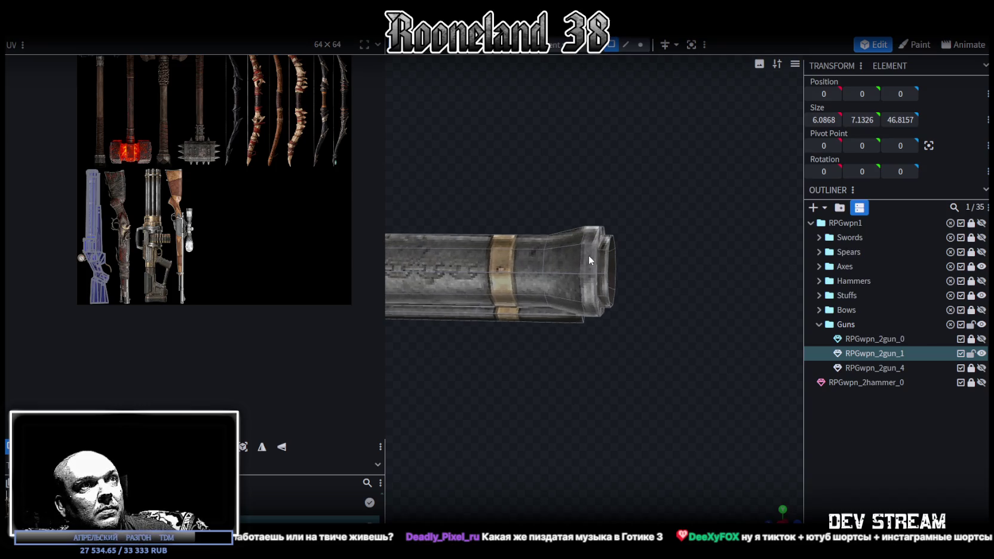
left_click(597, 257)
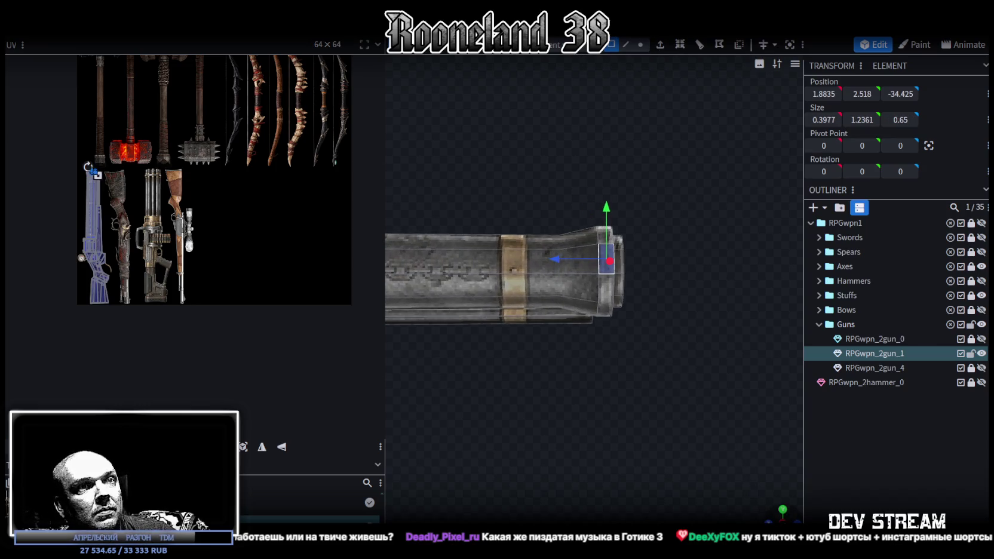
Step: Box-select the muzzle's end ring in the side ortho view, then copy and paste it
key("KP_3")
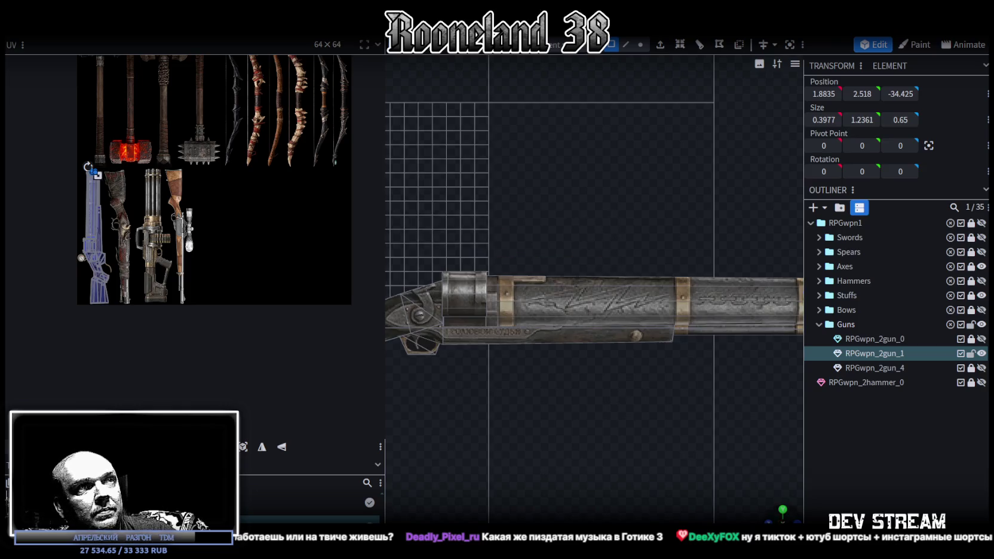
scroll(487, 313, "down", 3)
scroll(514, 304, "up", 5)
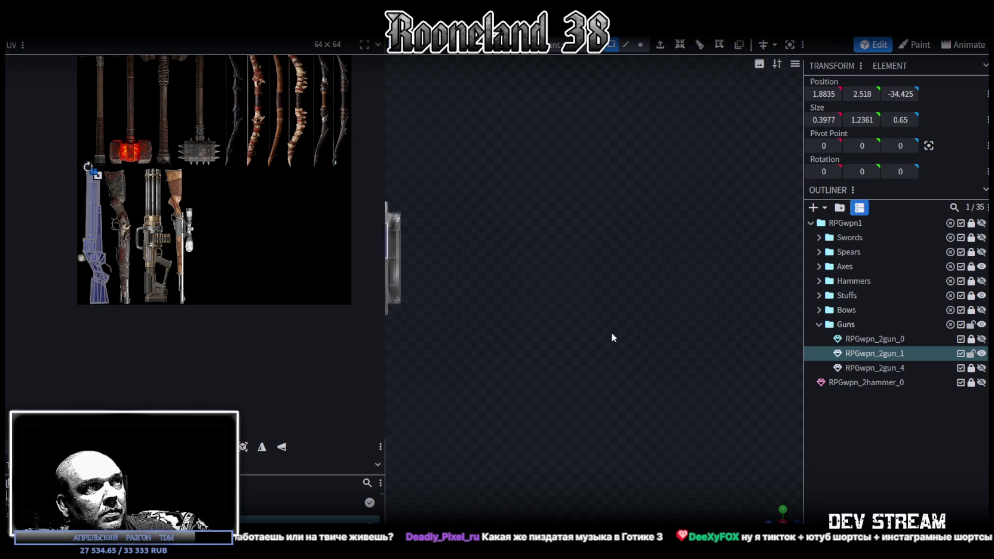
left_click_drag(524, 196, 532, 360)
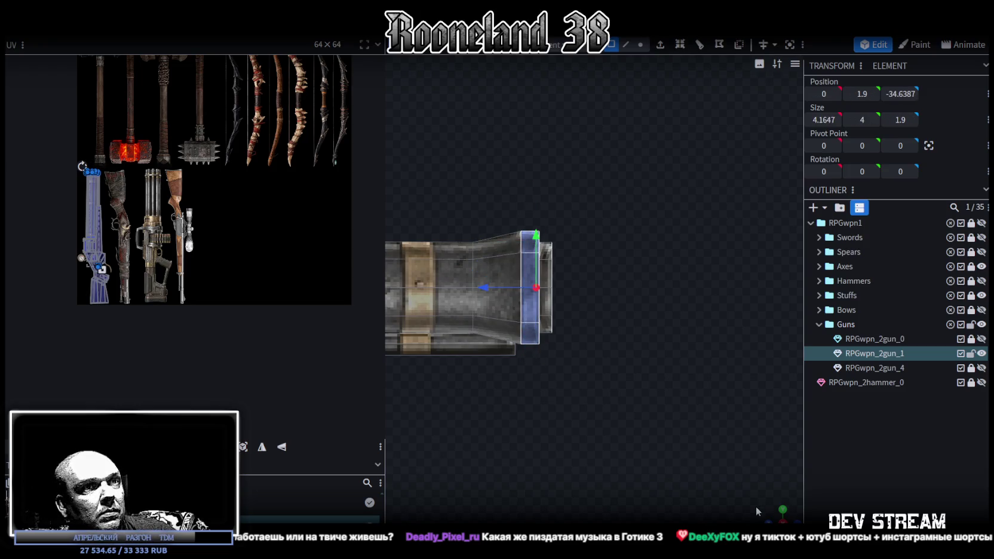
mouse_move(532, 360)
left_mouse_down()
mouse_move(675, 408)
mouse_move(569, 306)
left_mouse_up()
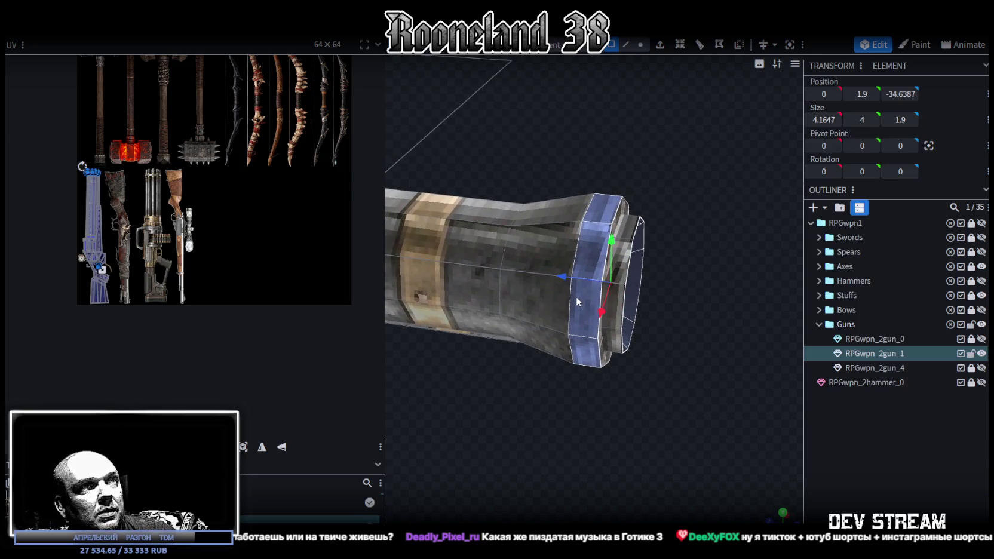
right_click(576, 295)
mouse_move(688, 308)
left_mouse_down()
mouse_move(729, 283)
mouse_move(687, 330)
left_mouse_up()
key("ctrl+c")
key("ctrl+v")
Step: Paste the ring as a new piece, move it off the barrel end, and select all of it
left_click(711, 353)
mouse_move(508, 273)
left_mouse_down()
mouse_move(713, 279)
mouse_move(656, 256)
left_mouse_up()
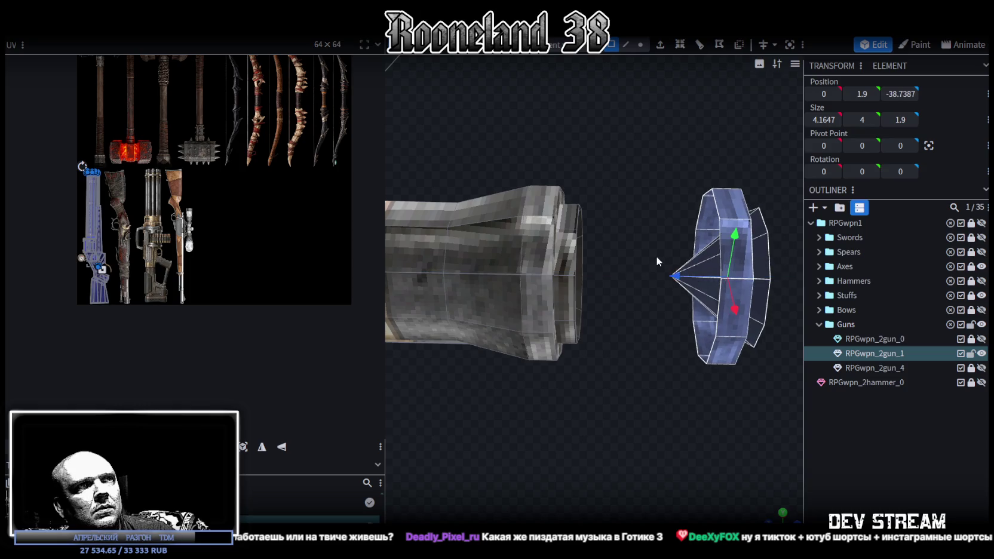
left_click(685, 298)
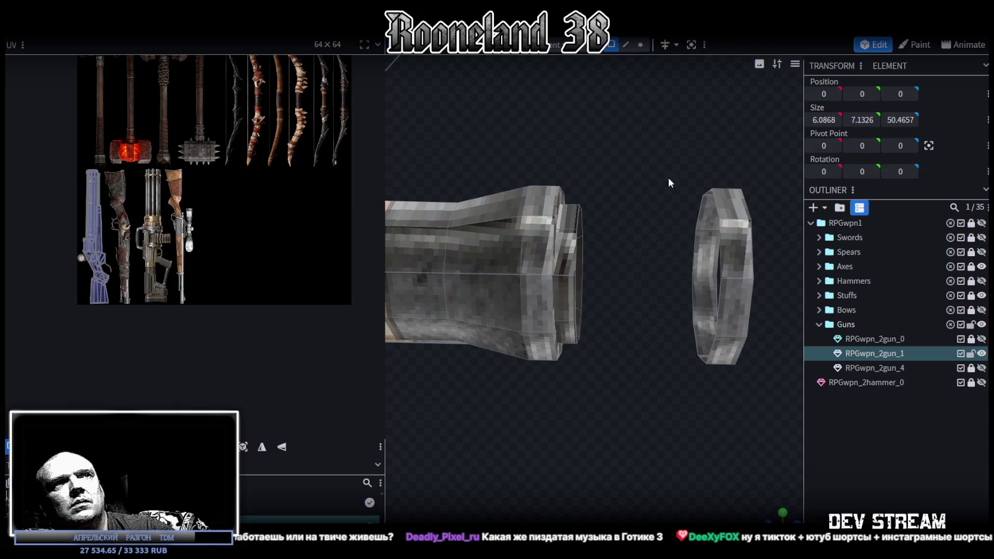
left_click_drag(658, 158, 753, 399)
Step: Shrink the pasted ring's width, height and depth
middle_click_drag(745, 414, 674, 416)
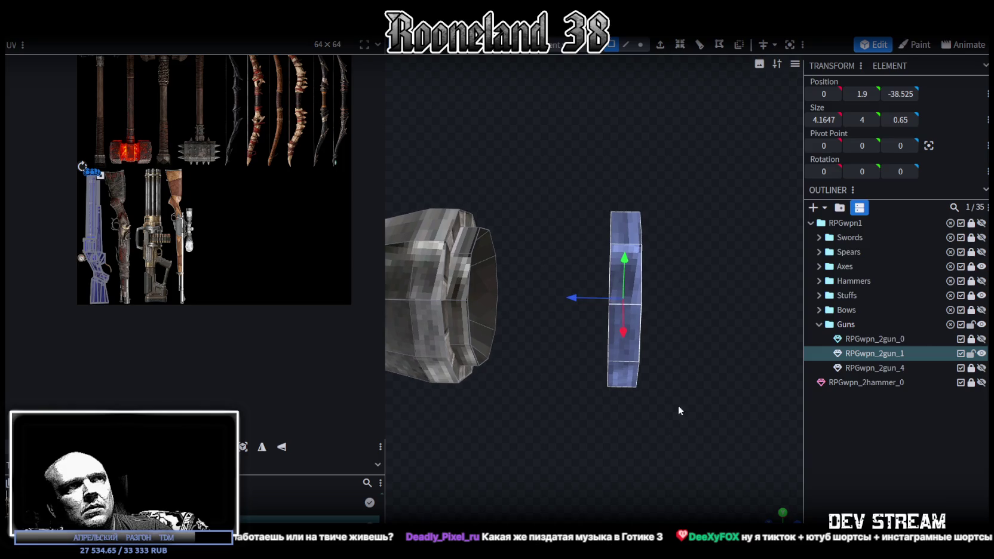
mouse_move(725, 377)
middle_mouse_down()
mouse_move(644, 367)
mouse_move(609, 292)
middle_mouse_up()
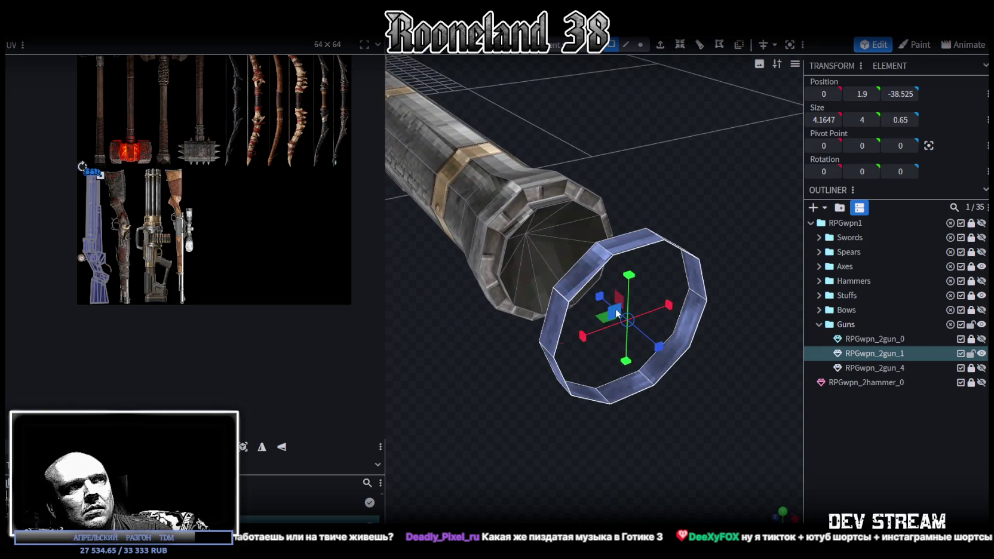
left_click_drag(616, 312, 663, 356)
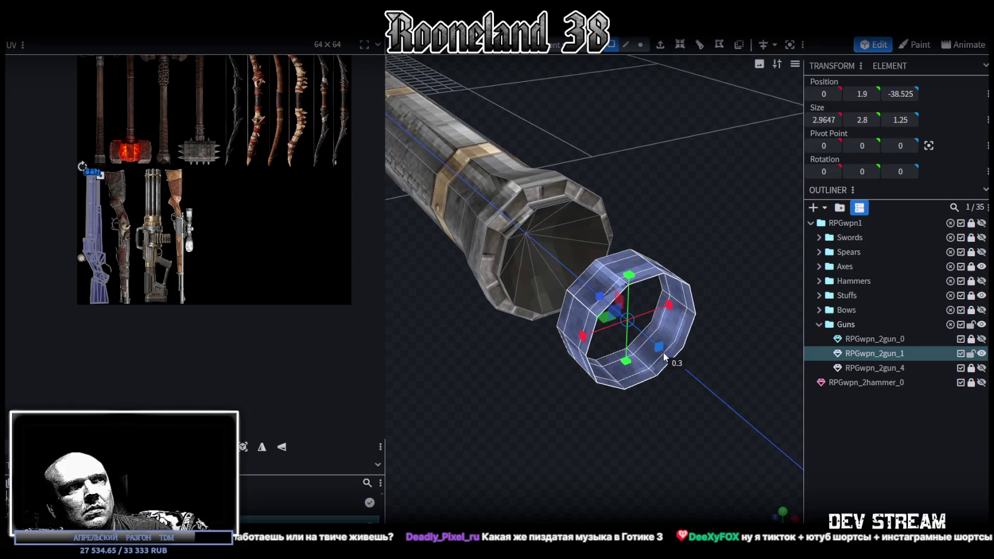
left_click_drag(663, 356, 662, 347)
mouse_move(661, 347)
middle_mouse_down()
mouse_move(683, 413)
mouse_move(720, 410)
mouse_move(694, 260)
middle_mouse_up()
Step: Switch to edge selection and pick the ring's edges
left_click(624, 45)
mouse_move(755, 202)
middle_mouse_down()
mouse_move(673, 265)
mouse_move(718, 301)
mouse_move(609, 290)
middle_mouse_up()
left_click(654, 234)
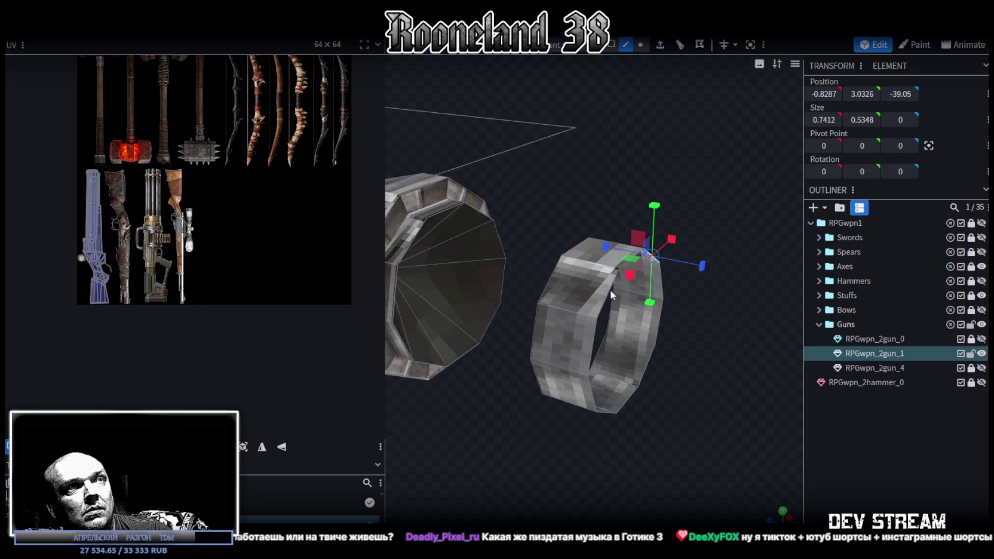
left_click(609, 290)
left_click(591, 342)
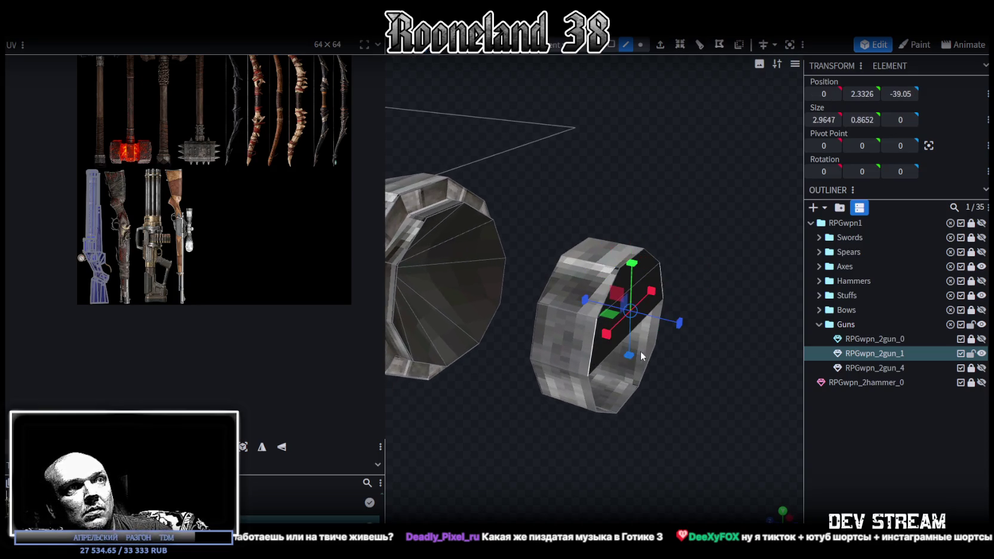
left_click(603, 387)
left_click(643, 377)
mouse_move(567, 447)
middle_mouse_down()
mouse_move(642, 448)
mouse_move(558, 267)
middle_mouse_up()
left_click(545, 256)
left_click(585, 286)
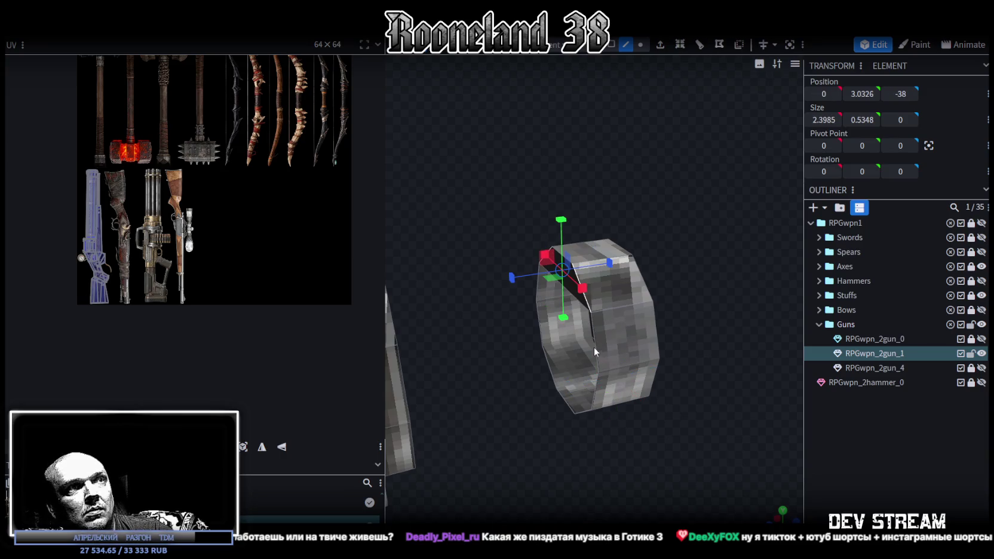
left_click(589, 348)
Step: Select the remaining edges and fill the ring's opening with a face to cap it
left_click(536, 279)
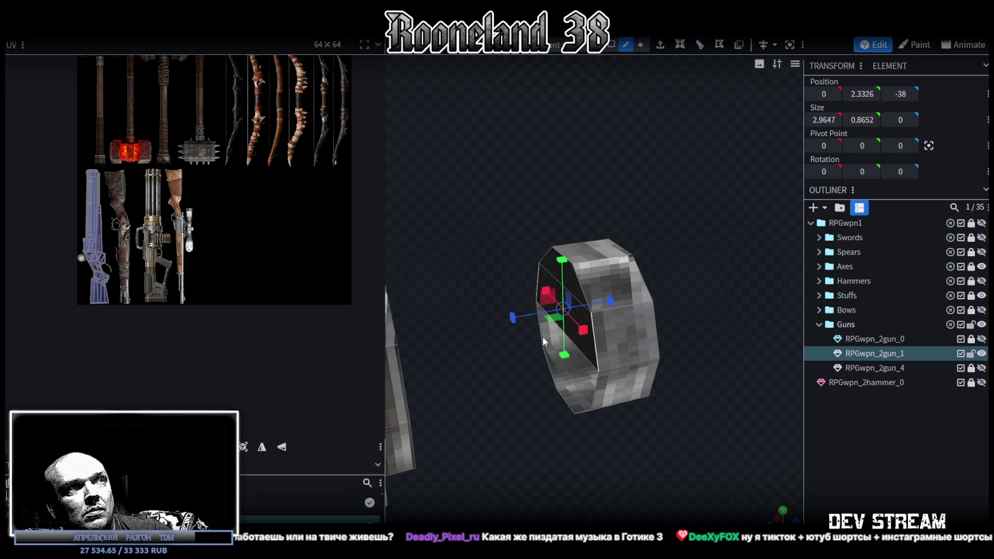
left_click(578, 416)
left_click(543, 402)
mouse_move(543, 402)
middle_mouse_down()
mouse_move(535, 367)
mouse_move(551, 391)
middle_mouse_up()
left_click(551, 391)
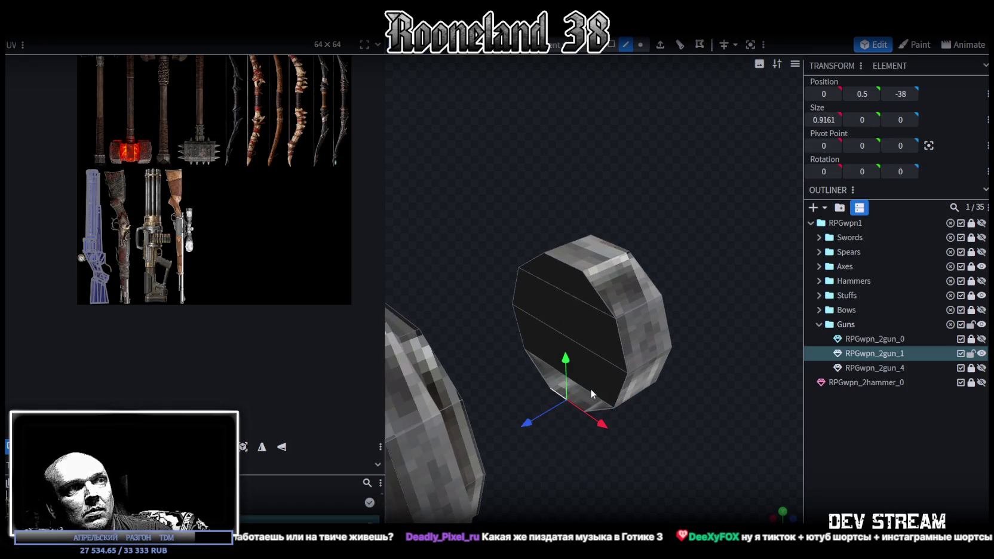
left_click(592, 389)
left_click(581, 396)
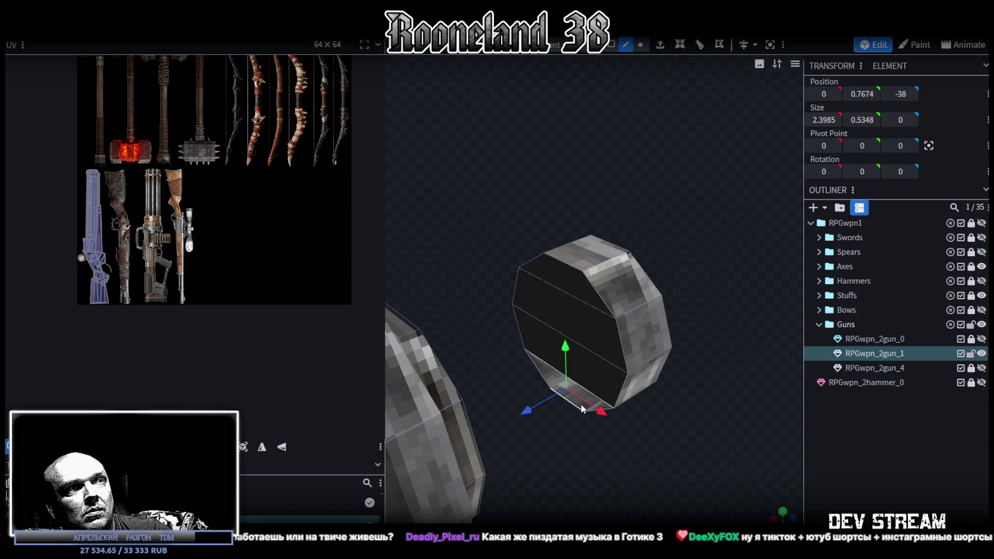
Step: Raise the capped disc onto the top of the rifle near the breech, to Y 4.7
mouse_move(611, 420)
middle_mouse_down()
mouse_move(651, 294)
mouse_move(639, 179)
middle_mouse_up()
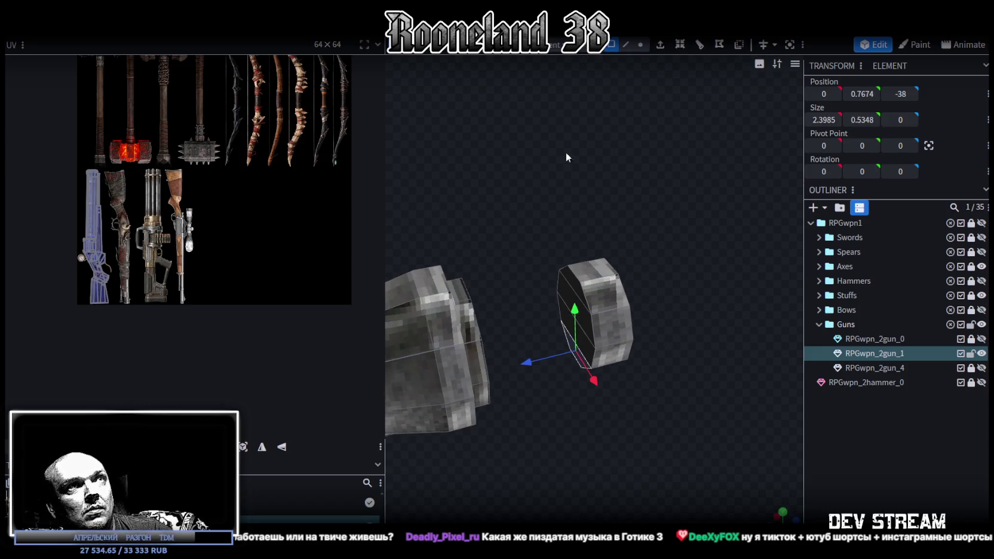
left_click_drag(532, 195, 644, 400)
scroll(601, 415, "down", 3)
scroll(589, 406, "down", 3)
mouse_move(585, 404)
middle_mouse_down()
mouse_move(691, 374)
mouse_move(715, 356)
middle_mouse_up()
mouse_move(673, 263)
middle_mouse_down()
mouse_move(719, 381)
mouse_move(685, 370)
middle_mouse_up()
left_click(685, 300)
left_click_drag(695, 254, 646, 294)
mouse_move(526, 424)
middle_mouse_down()
mouse_move(649, 400)
mouse_move(660, 421)
mouse_move(644, 302)
middle_mouse_up()
scroll(670, 389, "up", 3)
Step: Resize the disc to X 1.9647, Y 1.8, Z 0.55 and rotate it 90° upright
key("s")
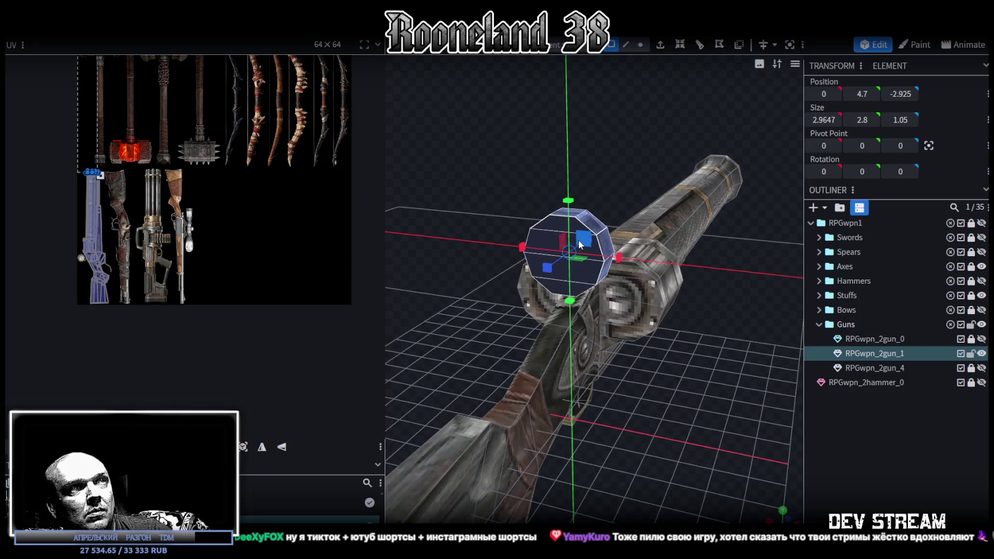
middle_click_drag(577, 247, 691, 290)
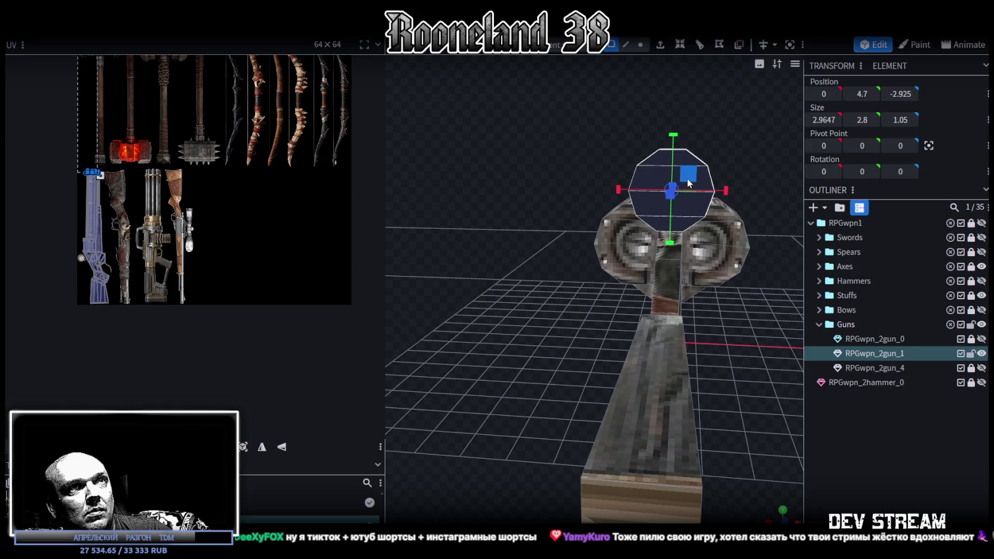
left_click_drag(720, 194, 727, 194)
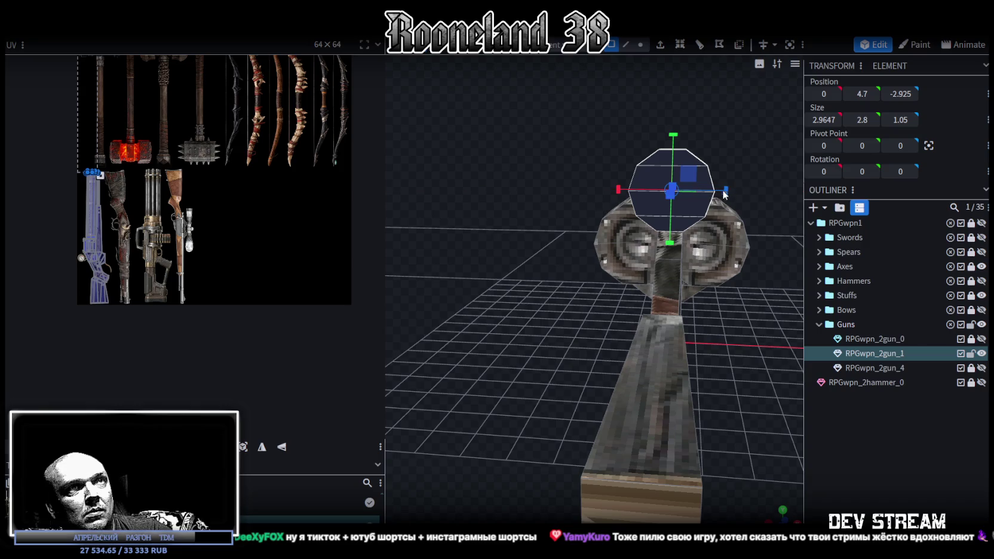
left_click_drag(714, 194, 697, 194)
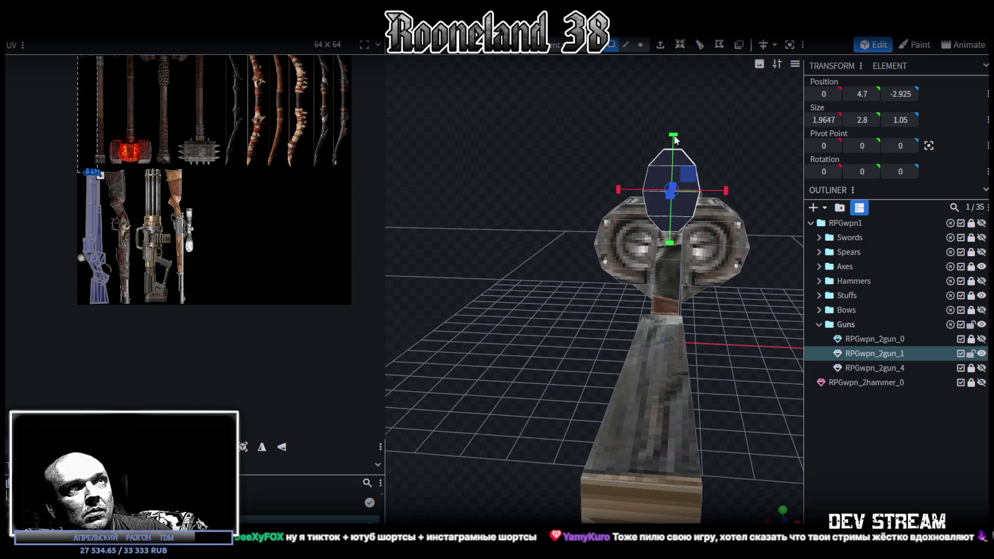
mouse_move(676, 134)
left_mouse_down()
mouse_move(675, 153)
mouse_move(559, 316)
mouse_move(677, 388)
mouse_move(597, 422)
mouse_move(607, 415)
mouse_move(591, 291)
left_mouse_up()
mouse_move(578, 219)
left_mouse_down()
mouse_move(635, 257)
mouse_move(671, 230)
left_mouse_up()
key("r")
left_click(783, 513)
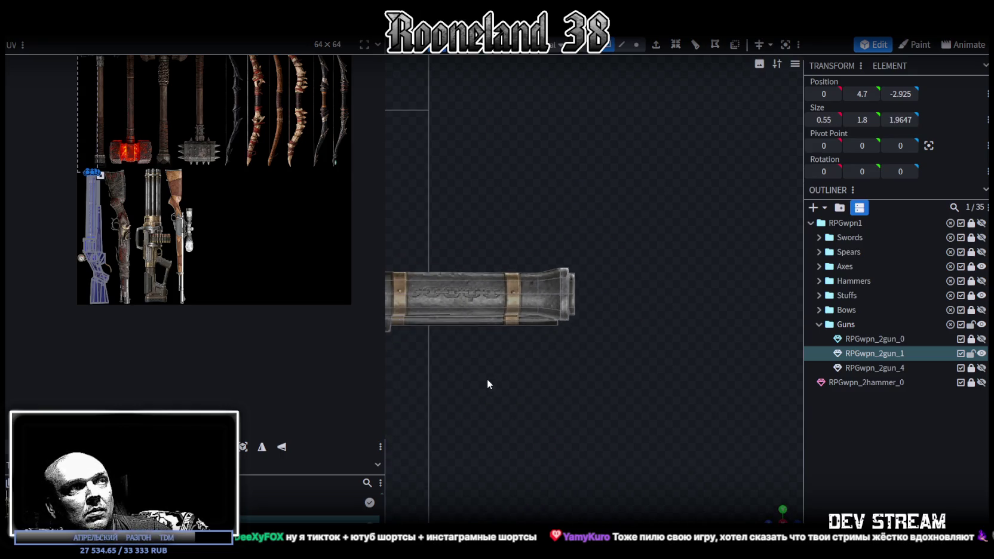
Step: Stretch the disc face's UV area over the gauge dial and rotate it 90°
scroll(617, 366, "up", 3)
scroll(475, 363, "up", 2)
scroll(419, 349, "up", 2)
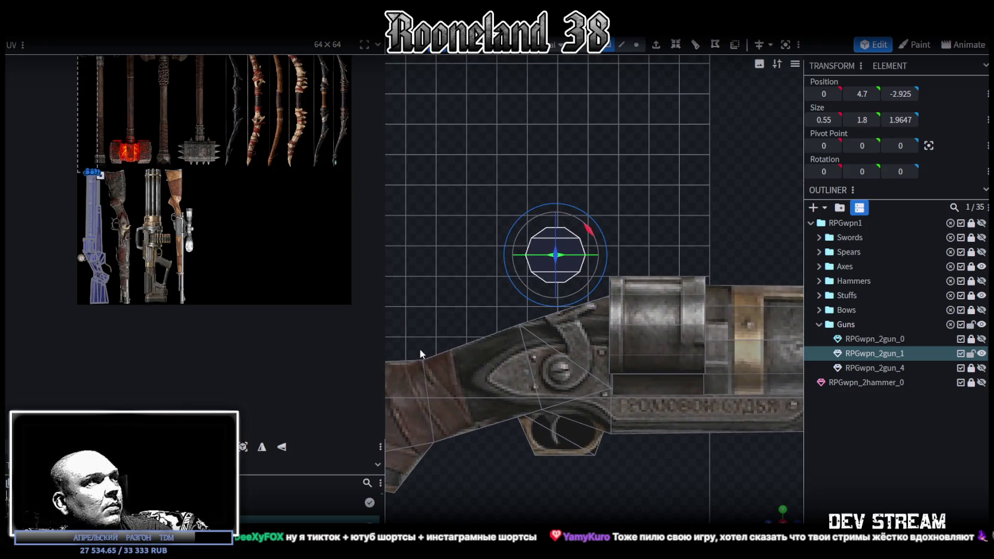
scroll(173, 269, "up", 2)
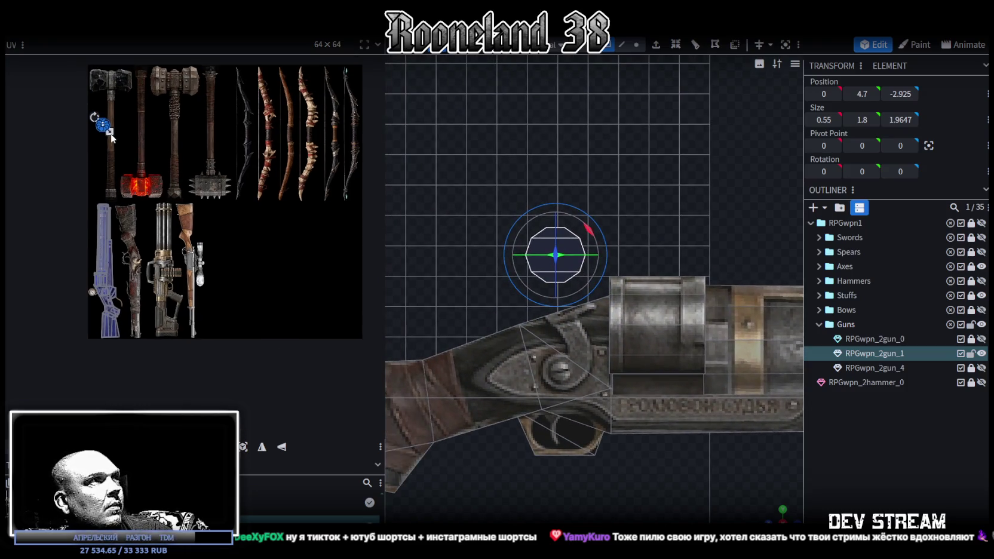
scroll(112, 135, "up", 2)
mouse_move(118, 129)
left_mouse_down()
mouse_move(139, 154)
mouse_move(99, 356)
left_mouse_up()
scroll(81, 345, "up", 2)
scroll(80, 333, "up", 3)
scroll(80, 334, "up", 2)
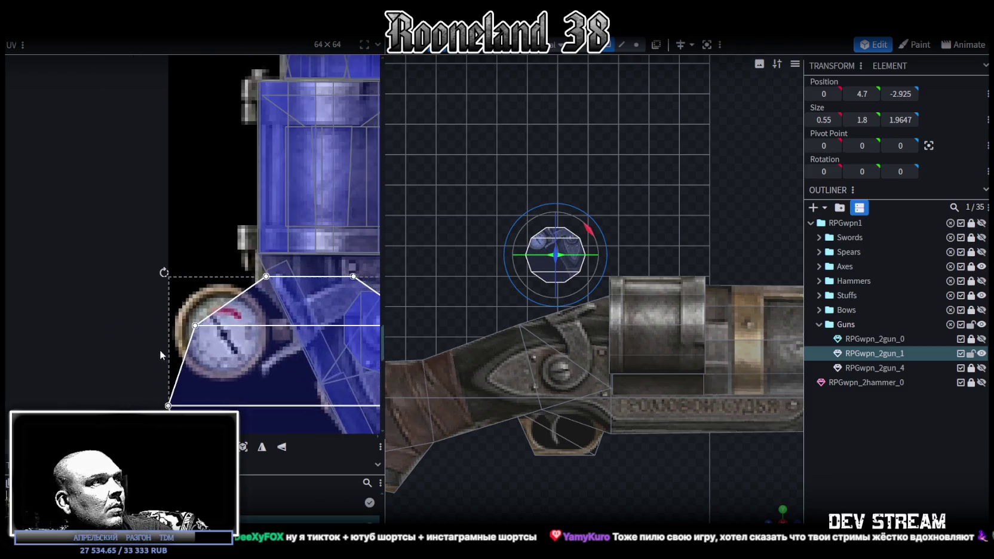
left_click_drag(159, 350, 183, 252)
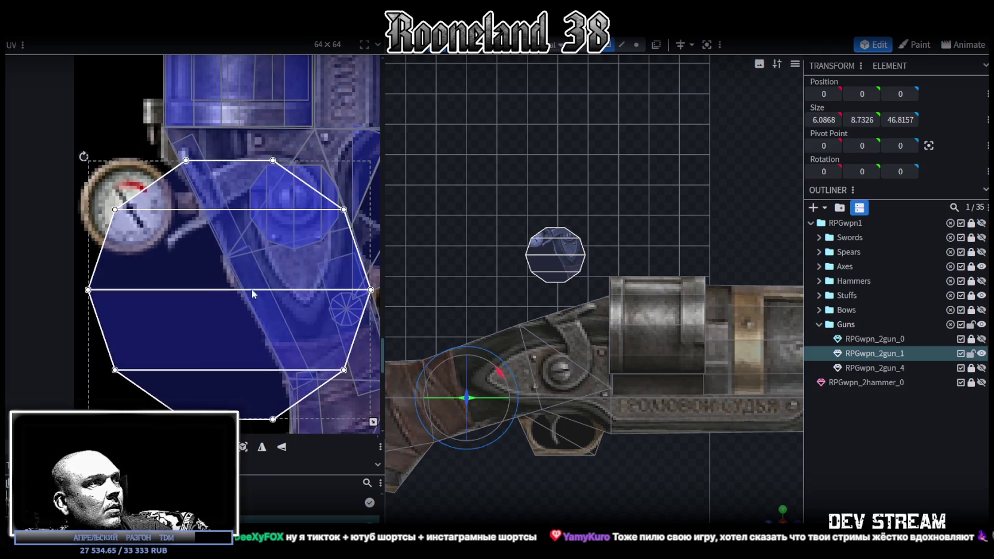
right_click(236, 275)
left_click(281, 431)
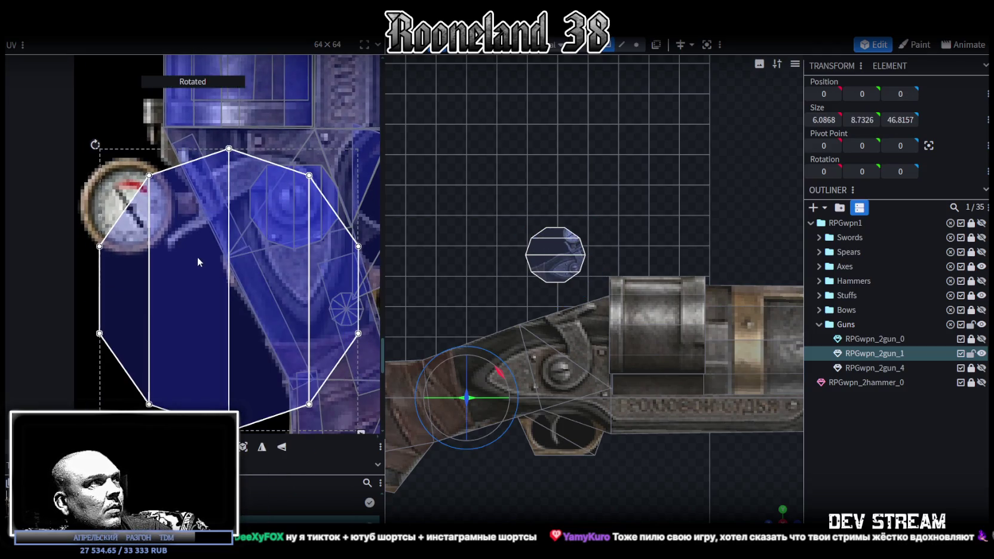
left_click_drag(197, 262, 183, 269)
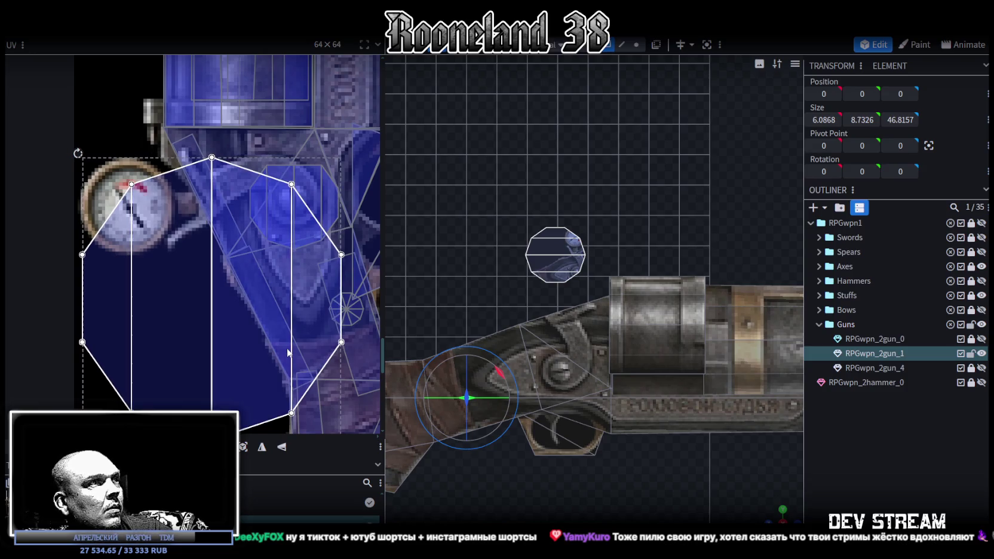
Step: Fit and centre the UV outline on the dial, then box-select the gauge in the viewport
scroll(286, 348, "down", 1)
left_click_drag(347, 420, 179, 293)
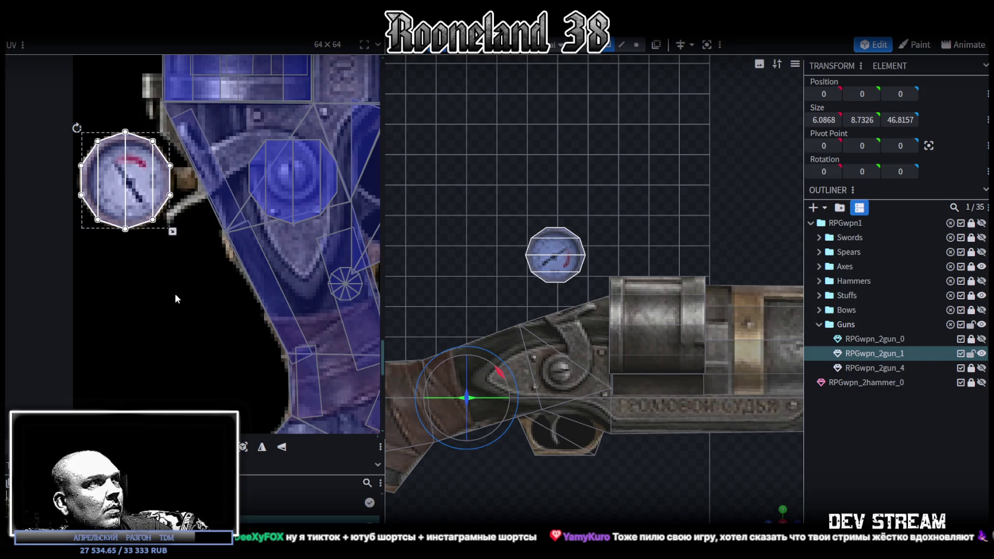
scroll(108, 197, "up", 3)
left_click_drag(109, 201, 107, 204)
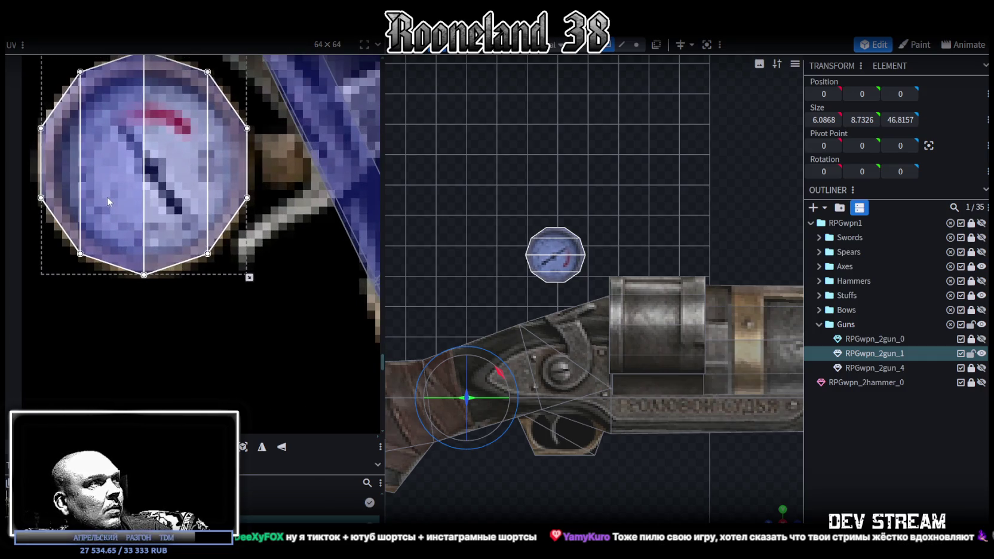
scroll(594, 302, "up", 3)
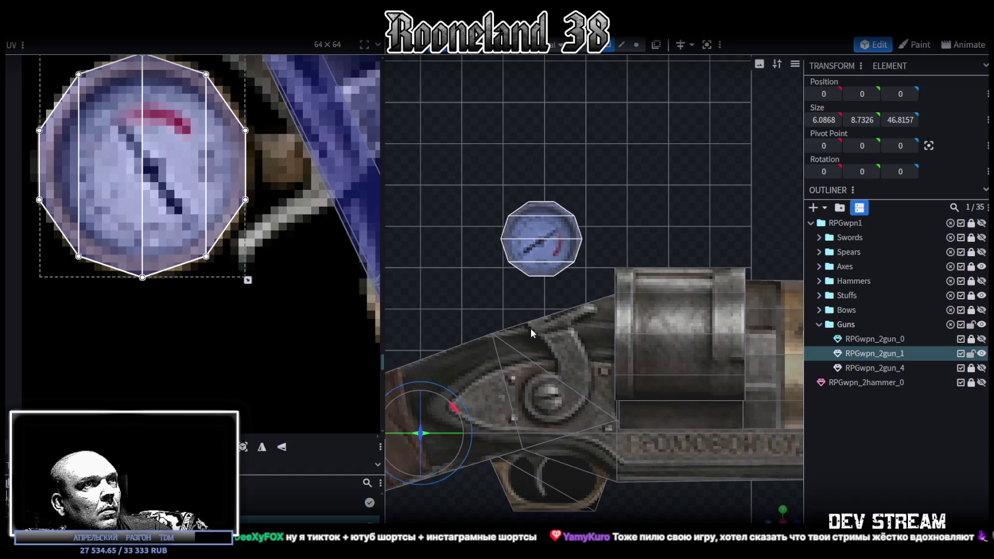
mouse_move(594, 302)
left_mouse_down()
mouse_move(746, 292)
mouse_move(619, 298)
mouse_move(612, 276)
left_mouse_up()
mouse_move(553, 145)
left_mouse_down()
mouse_move(493, 123)
mouse_move(602, 264)
mouse_move(638, 169)
mouse_move(484, 150)
mouse_move(589, 272)
left_mouse_up()
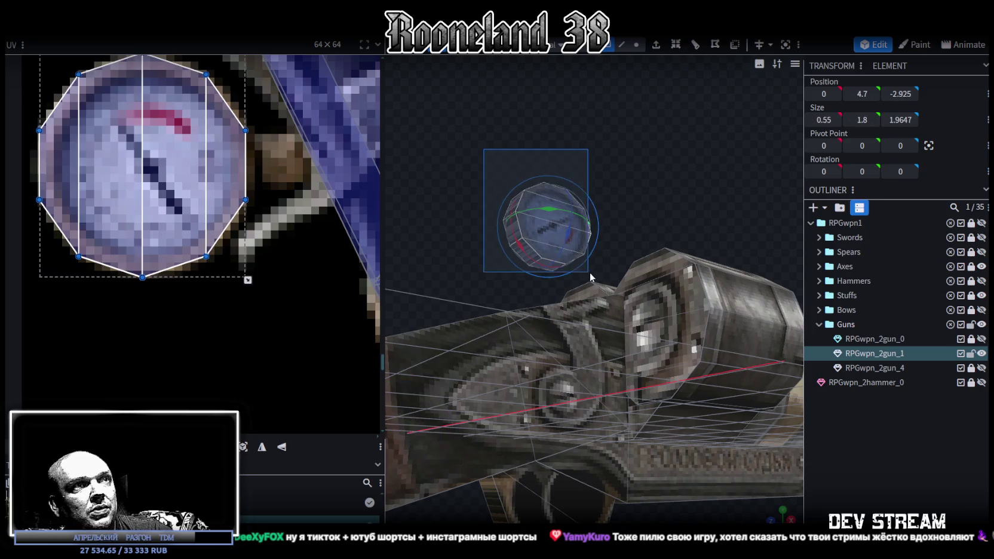
Step: Enlarge the gauge dial to roughly 1.42 × 1.82 × 1.96
left_click_drag(619, 197, 690, 268)
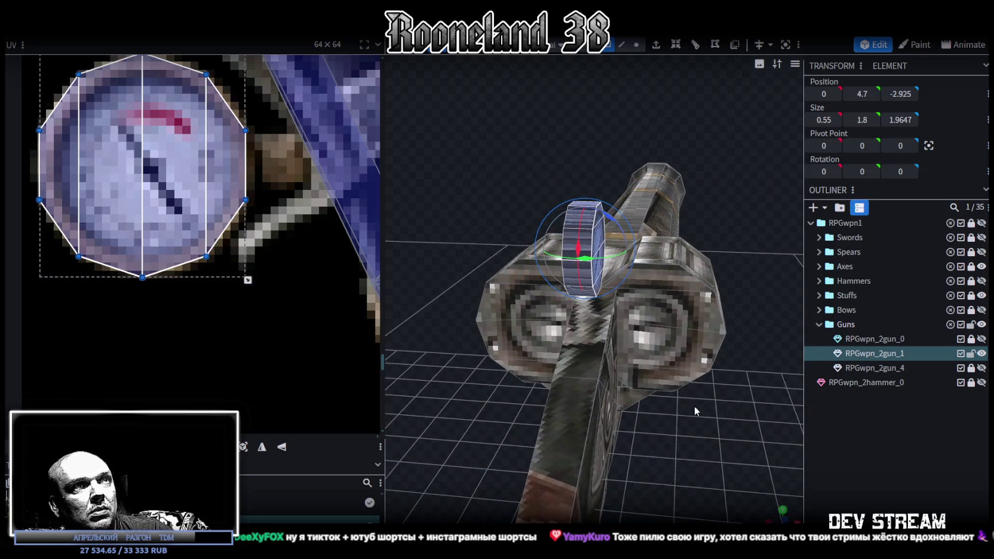
left_click_drag(695, 410, 685, 440)
left_click_drag(601, 237, 583, 235)
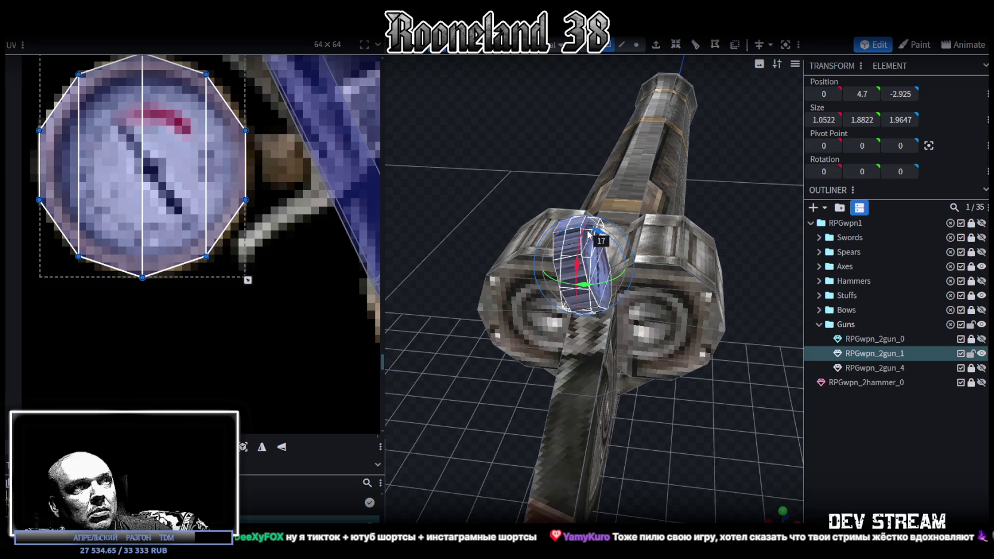
Step: Move the gauge left and down so it rests against the barrel housing's side
key("v")
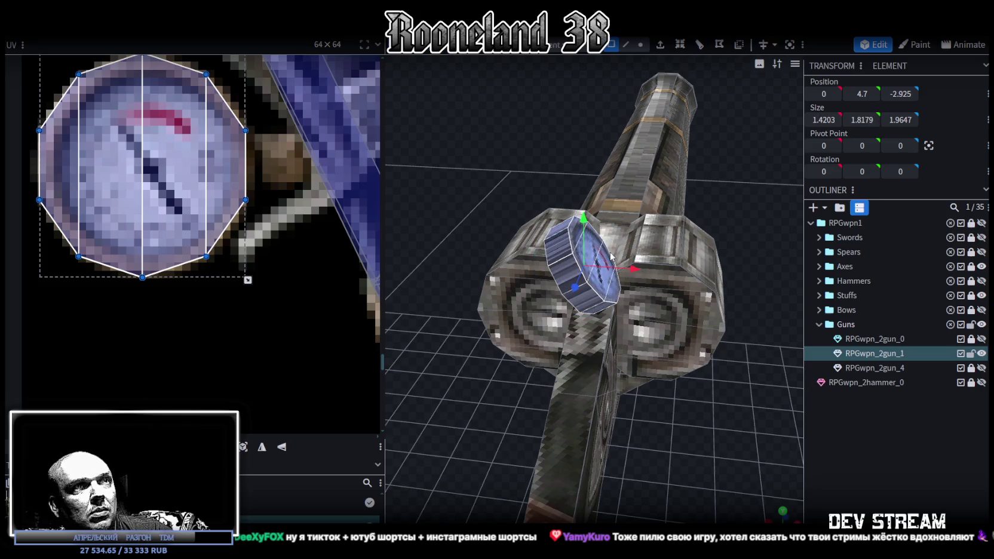
left_click_drag(621, 270, 588, 269)
mouse_move(544, 223)
left_mouse_down()
mouse_move(705, 446)
mouse_move(721, 423)
mouse_move(624, 438)
mouse_move(515, 252)
left_mouse_up()
mouse_move(561, 200)
left_mouse_down()
mouse_move(561, 224)
mouse_move(495, 198)
mouse_move(440, 209)
mouse_move(590, 261)
left_mouse_up()
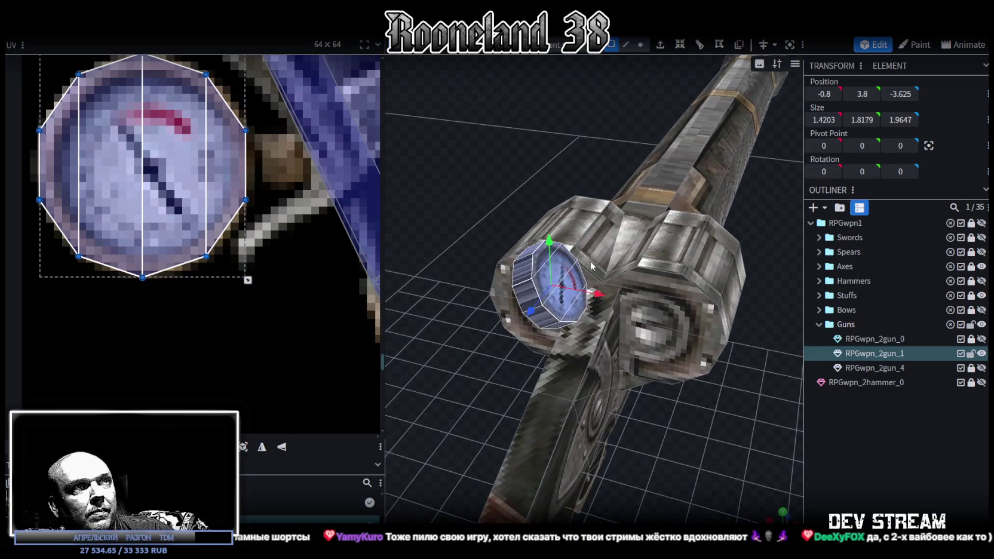
Step: Look the gauge over from a few angles, then switch to Paint mode
key("r")
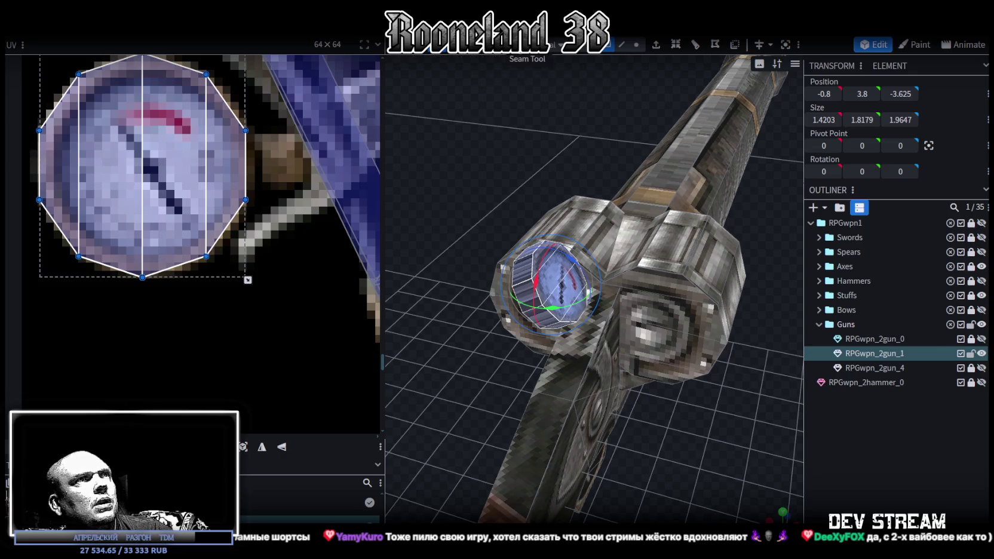
left_click(378, 46)
left_click(378, 46)
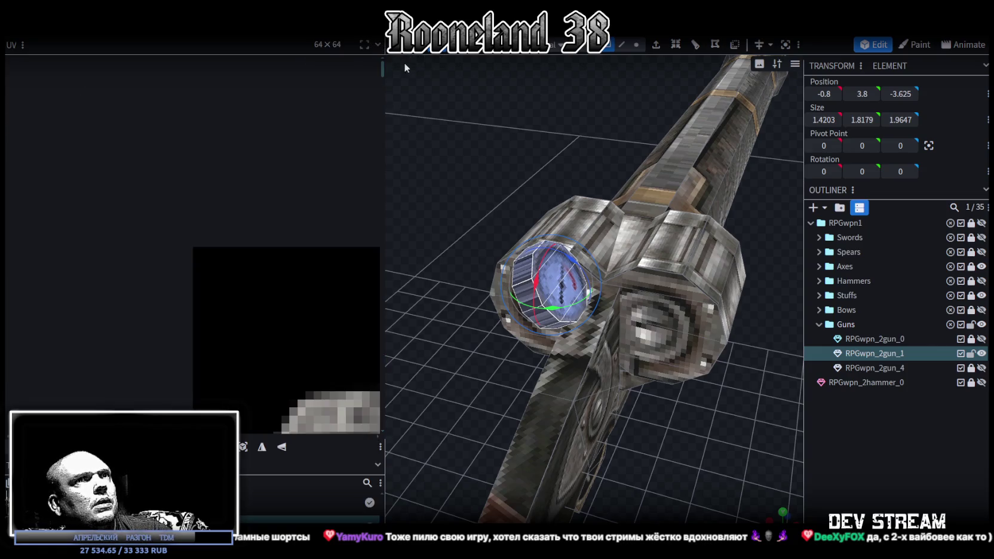
left_click_drag(408, 68, 471, 106)
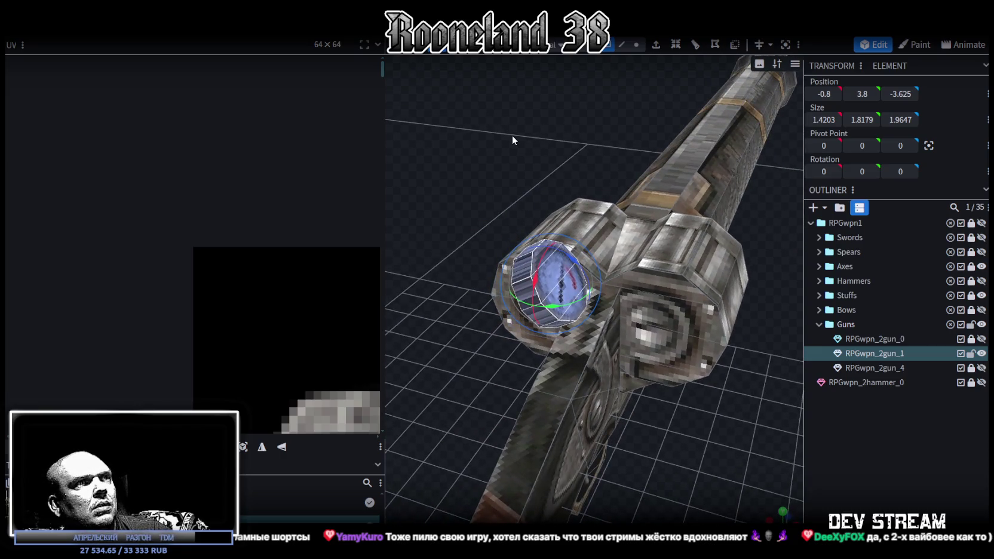
key("x")
left_click_drag(517, 141, 507, 139)
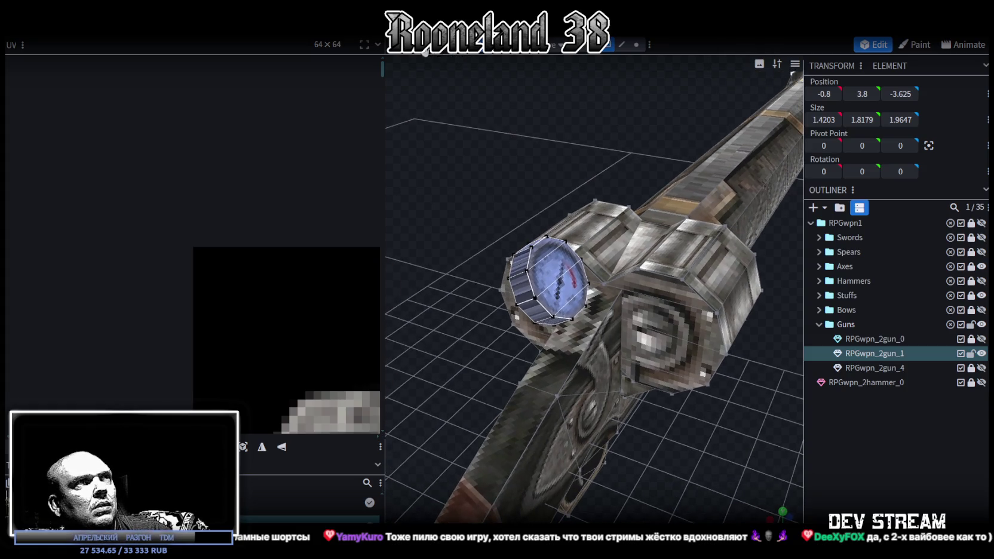
left_click_drag(439, 94, 500, 145)
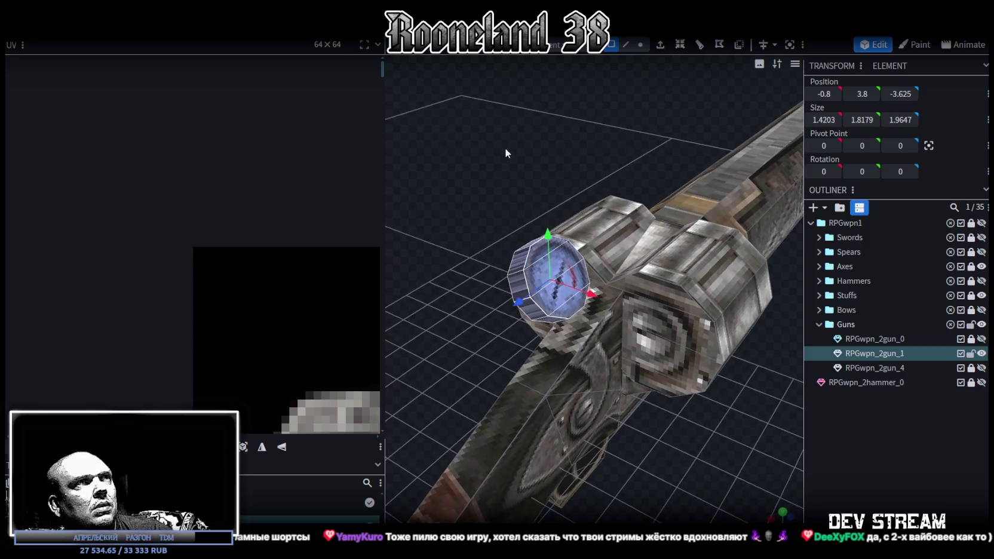
key("2")
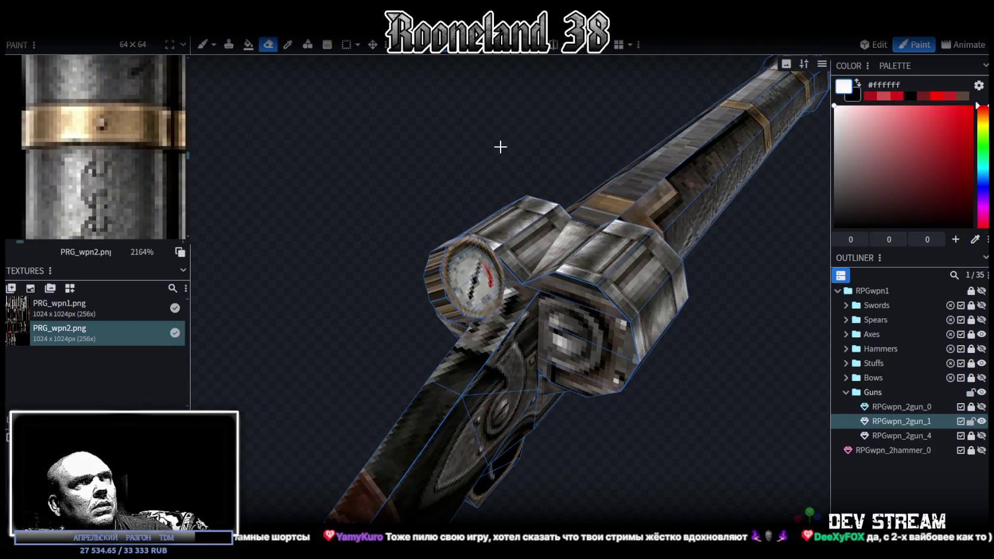
Step: Switch back to Edit mode, showing the gauge at position -0.8, 3.8, -3.625
left_click(864, 48)
left_click_drag(524, 123, 531, 123)
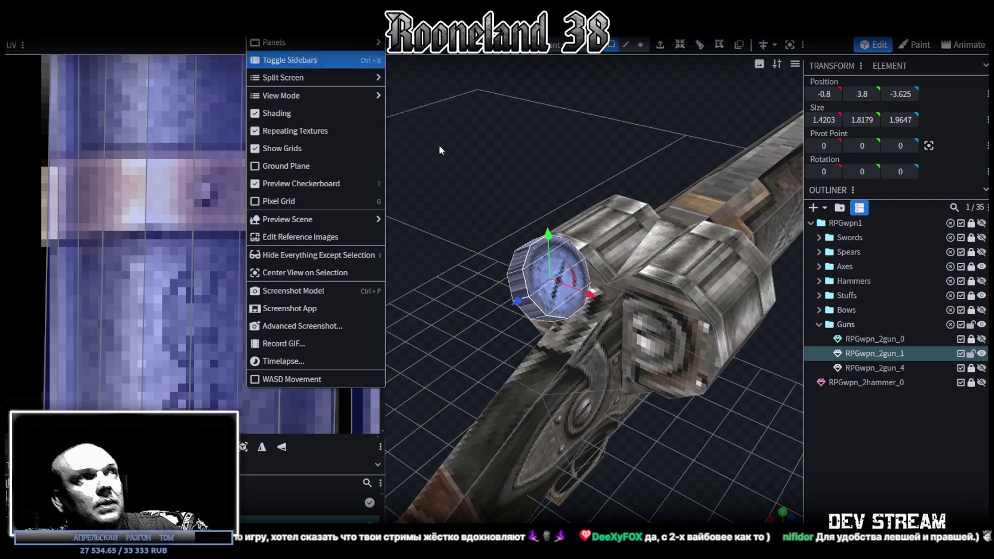
Step: Widen the 3D viewport over the UV editor and tilt the gauge dial
left_click_drag(516, 159, 535, 153)
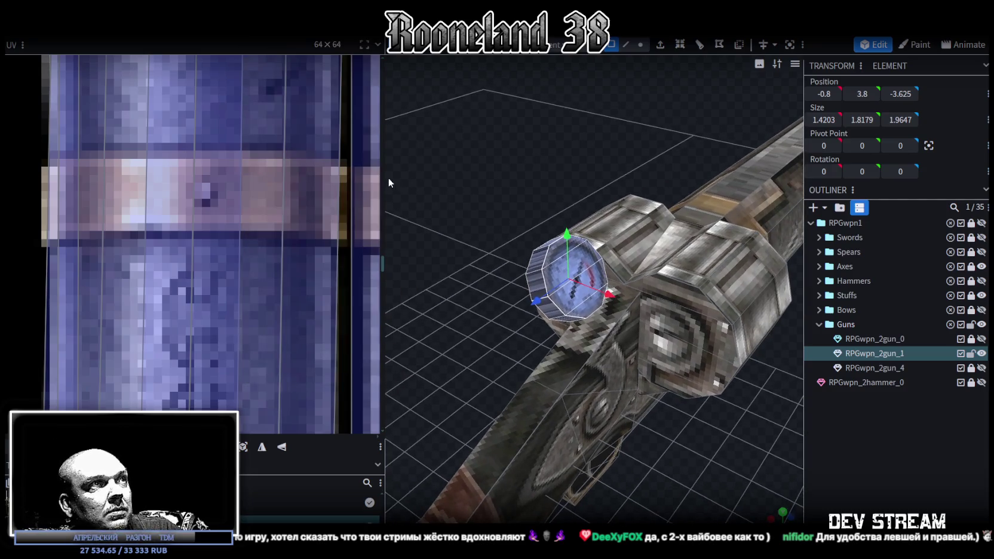
left_click_drag(386, 178, 212, 178)
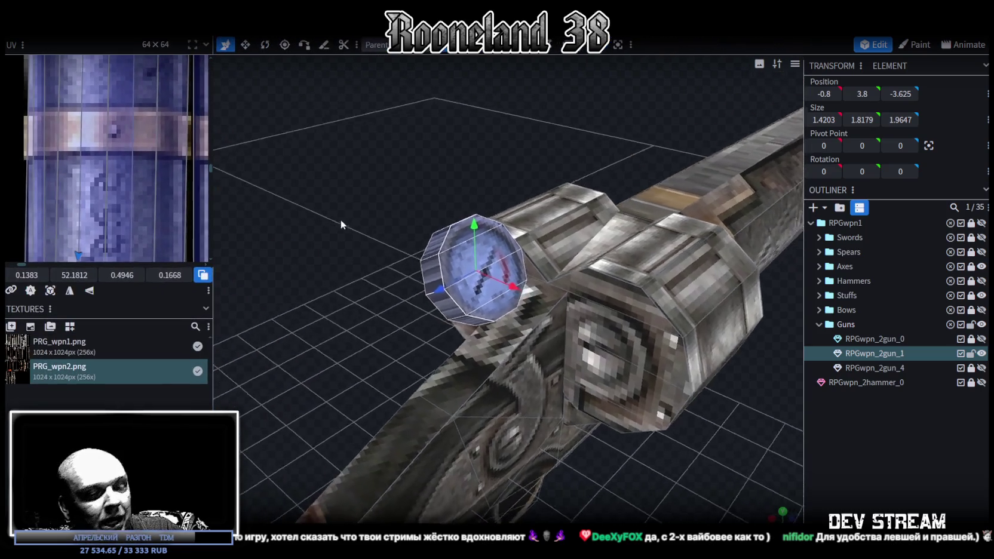
key("r")
mouse_move(475, 302)
left_mouse_down()
mouse_move(496, 251)
mouse_move(401, 164)
left_mouse_up()
mouse_move(472, 249)
left_mouse_down()
mouse_move(390, 160)
mouse_move(448, 178)
mouse_move(487, 143)
mouse_move(405, 161)
mouse_move(410, 187)
mouse_move(425, 178)
mouse_move(421, 159)
mouse_move(430, 161)
mouse_move(543, 291)
left_mouse_up()
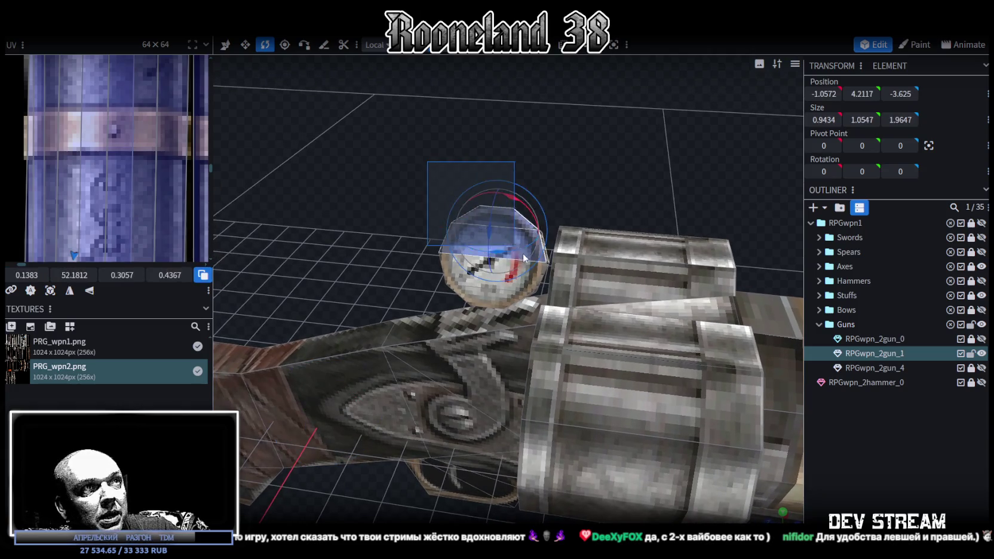
Step: Rotate the gauge further around its pivot so it sits angled on the housing
mouse_move(362, 252)
left_mouse_down()
mouse_move(437, 188)
mouse_move(502, 295)
left_mouse_up()
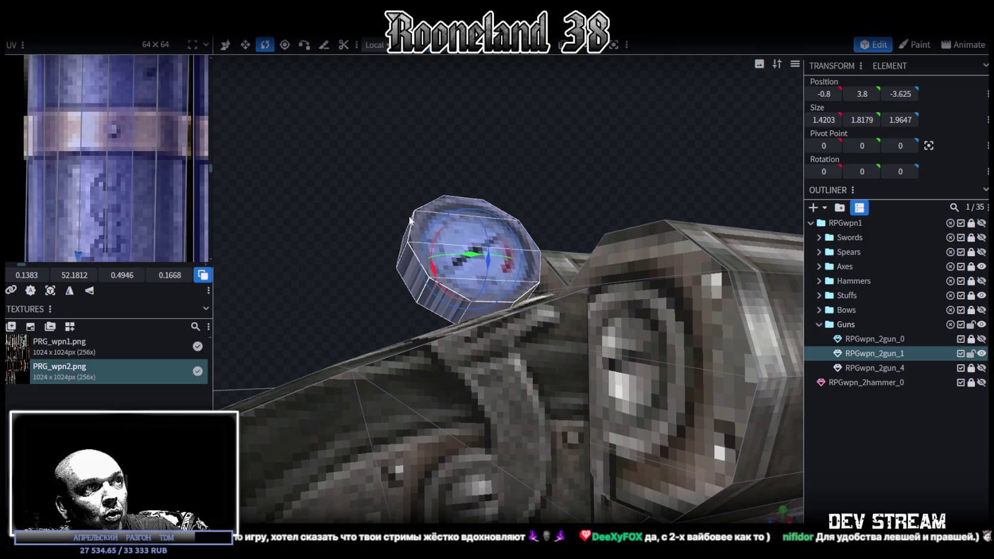
left_click_drag(411, 221, 307, 188)
key("v")
mouse_move(438, 192)
left_mouse_down()
mouse_move(479, 143)
mouse_move(488, 175)
left_mouse_up()
key("r")
mouse_move(477, 270)
left_mouse_down()
mouse_move(443, 254)
mouse_move(459, 281)
left_mouse_up()
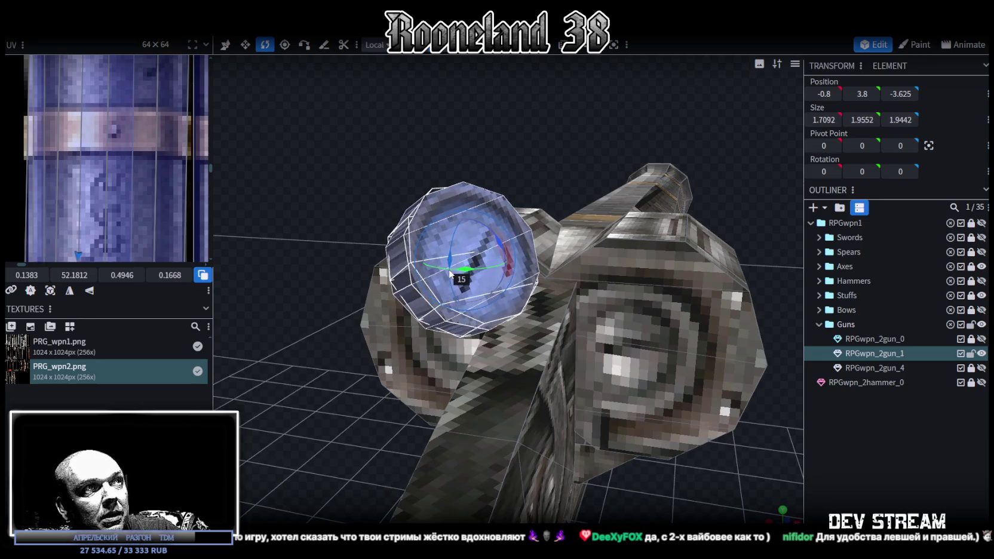
mouse_move(561, 109)
left_mouse_down()
mouse_move(336, 157)
mouse_move(618, 369)
mouse_move(699, 462)
mouse_move(712, 433)
mouse_move(571, 254)
left_mouse_up()
Step: Nudge the gauge back to position -0.8, 3.8, -3.825
key("v")
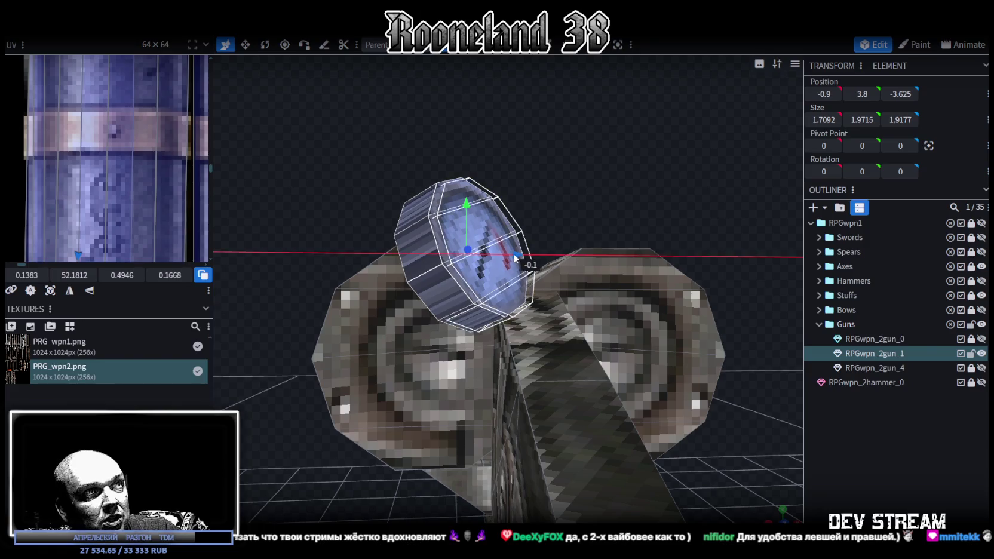
mouse_move(531, 260)
left_mouse_down()
mouse_move(611, 174)
mouse_move(550, 166)
mouse_move(495, 204)
mouse_move(497, 228)
mouse_move(635, 219)
mouse_move(645, 178)
mouse_move(710, 159)
mouse_move(709, 141)
mouse_move(544, 200)
mouse_move(452, 258)
mouse_move(510, 299)
left_mouse_up()
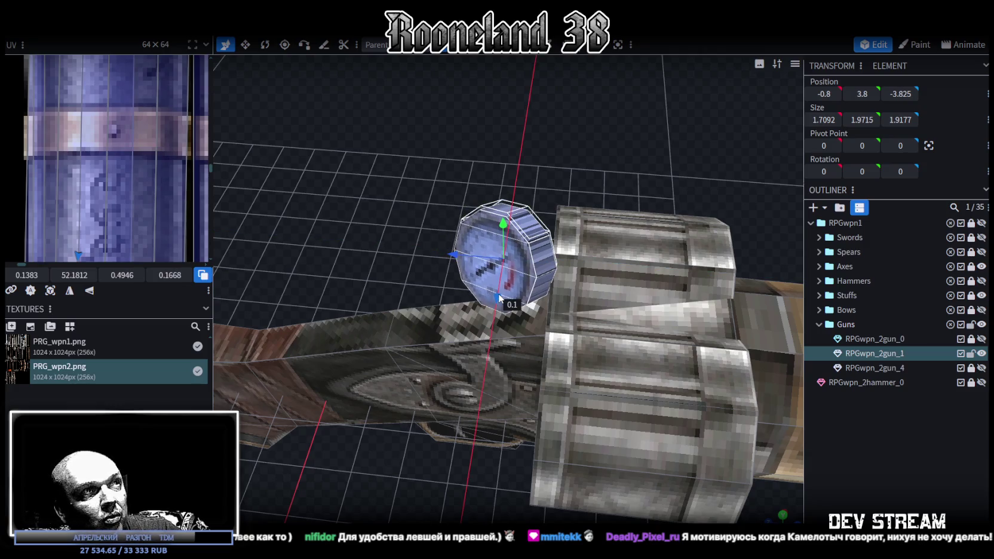
mouse_move(388, 240)
left_mouse_down()
mouse_move(531, 178)
mouse_move(572, 137)
mouse_move(619, 123)
mouse_move(631, 132)
mouse_move(611, 174)
left_mouse_up()
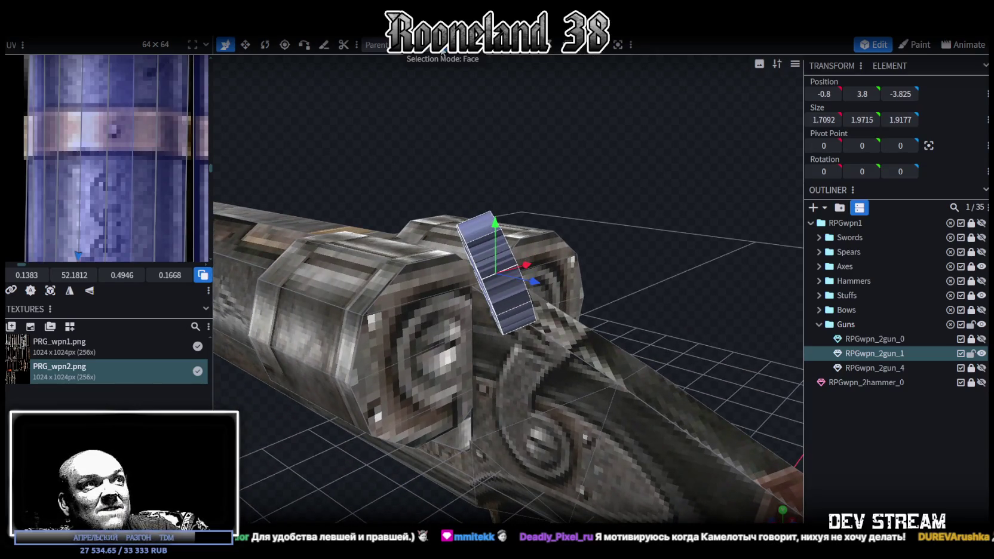
Step: Select the pressure gauge's side faces
left_click(513, 322)
left_click_drag(647, 246, 489, 321)
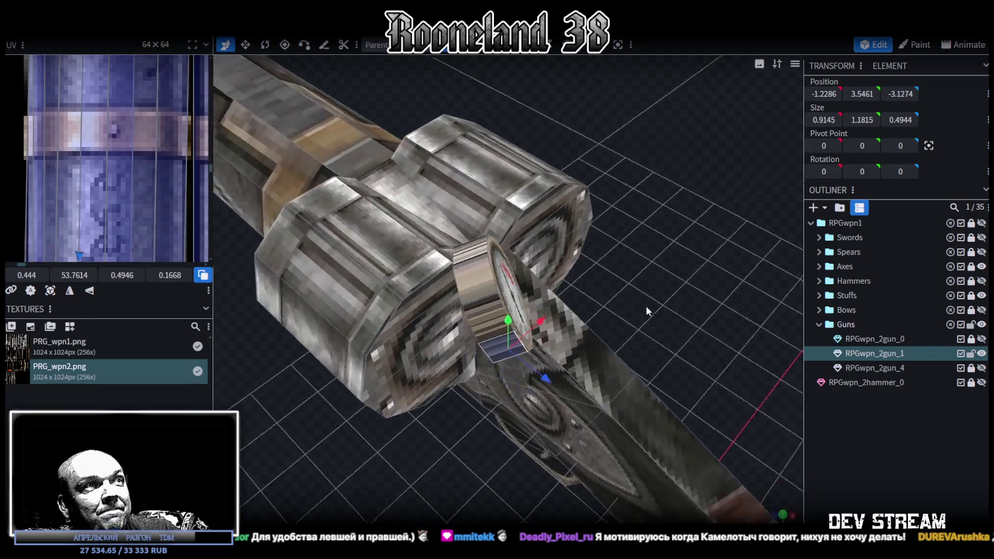
left_click(478, 281)
left_click(475, 257, "shift")
left_click_drag(472, 254, 452, 241)
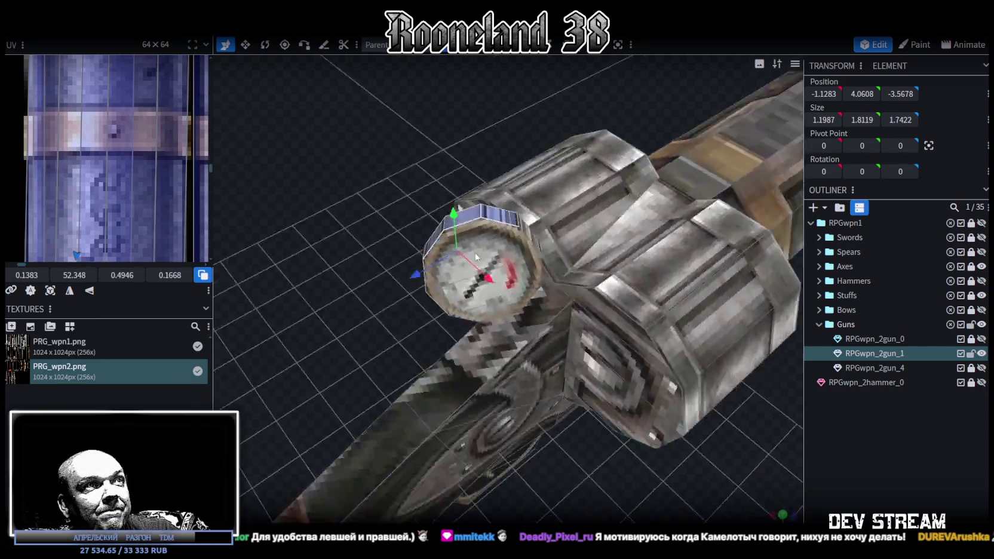
left_click(534, 267)
left_click(522, 293, "shift")
left_click_drag(522, 294, 619, 230)
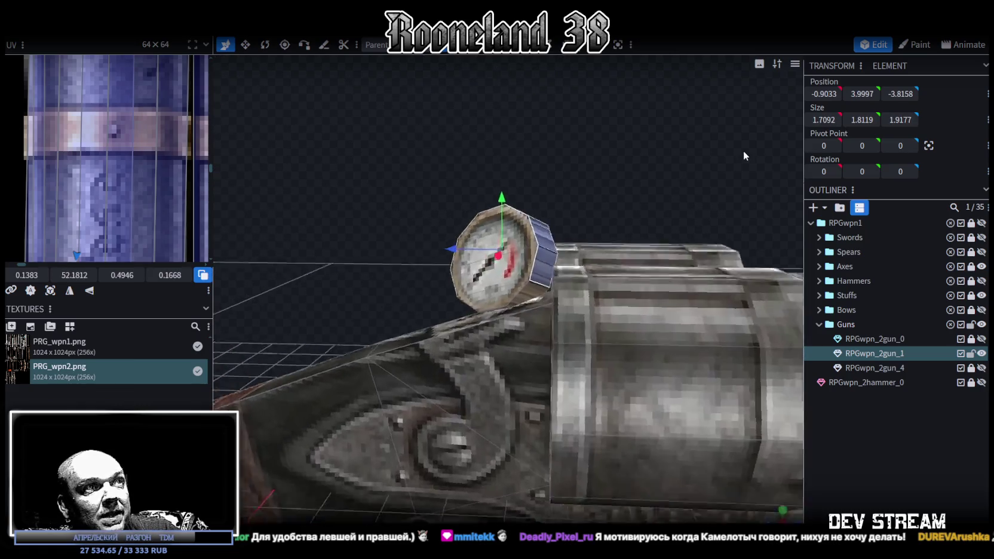
left_click(536, 294)
Step: In top view, move the side faces' UV onto a darker texture area and widen the UV editor
left_click_drag(368, 293, 491, 307)
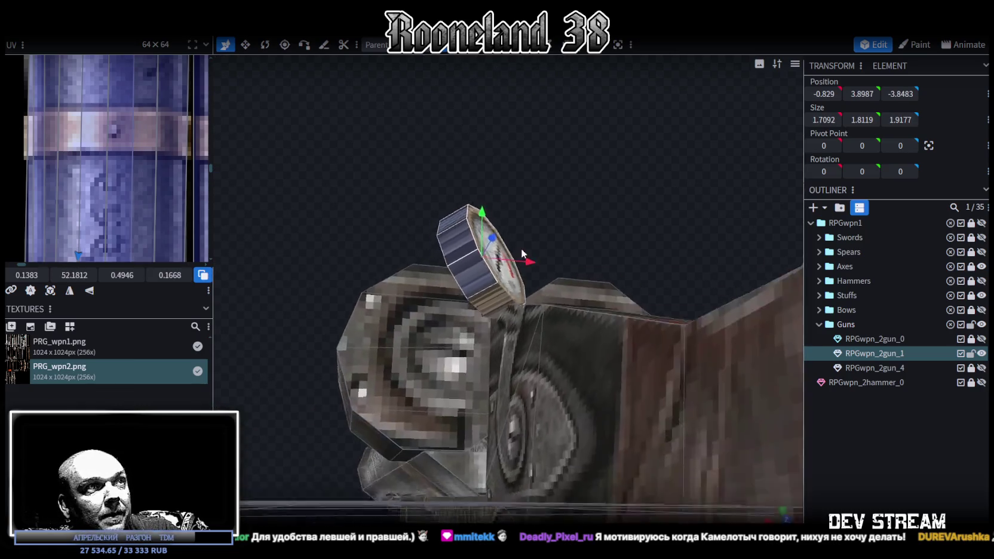
mouse_move(523, 202)
left_mouse_down()
mouse_move(608, 142)
mouse_move(447, 282)
mouse_move(798, 513)
left_mouse_up()
left_click(783, 517)
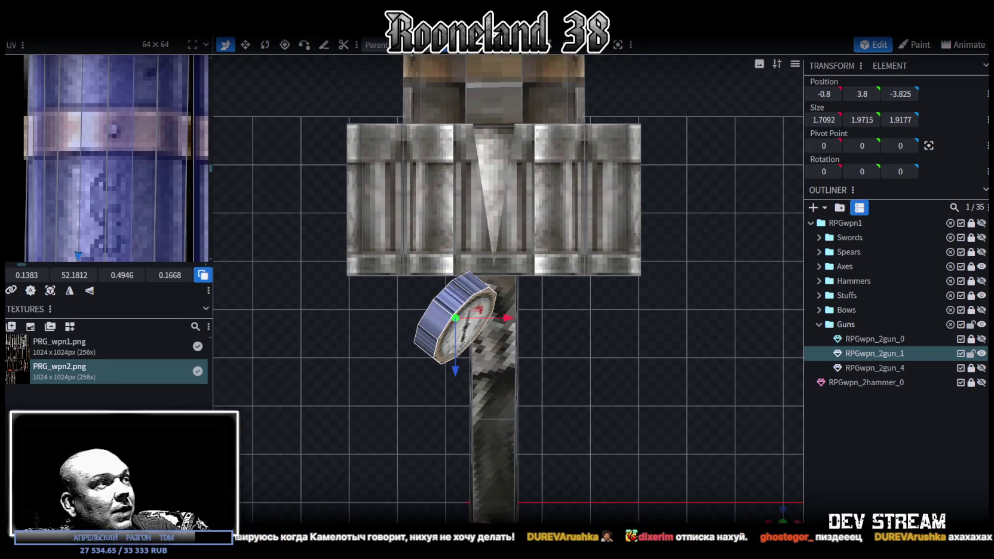
left_click_drag(47, 281, 66, 235)
mouse_move(215, 155)
left_mouse_down()
mouse_move(337, 159)
mouse_move(440, 180)
left_mouse_up()
Step: Enlarge the first rim face's UV area and fit it onto the tan band
scroll(221, 340, "down", 3)
scroll(219, 327, "down", 2)
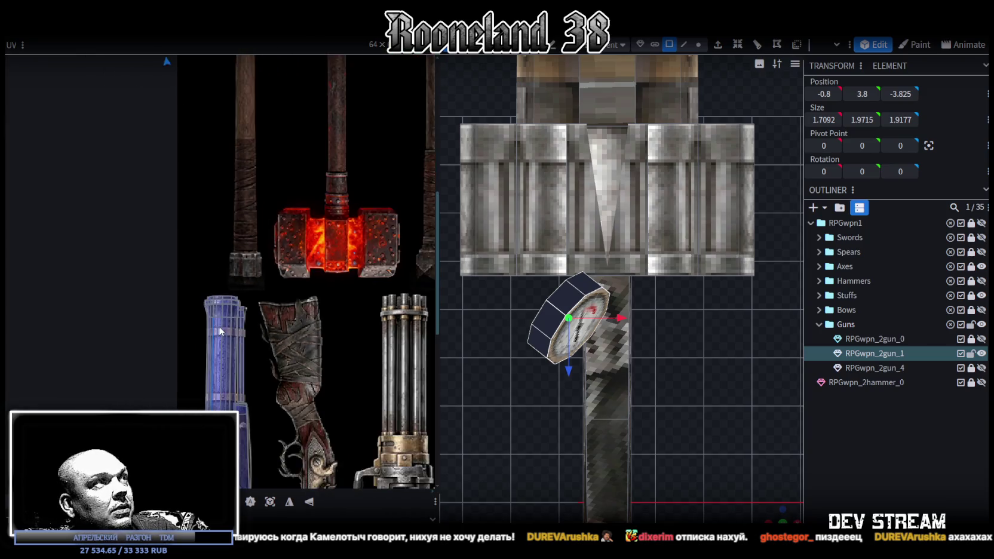
scroll(219, 326, "down", 3)
left_click_drag(220, 192, 241, 317)
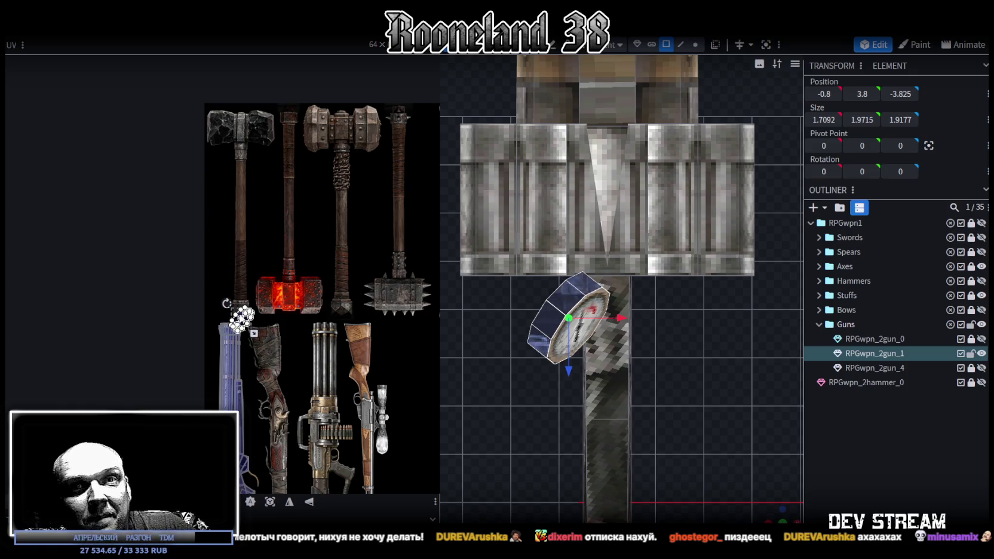
left_click_drag(242, 317, 234, 315)
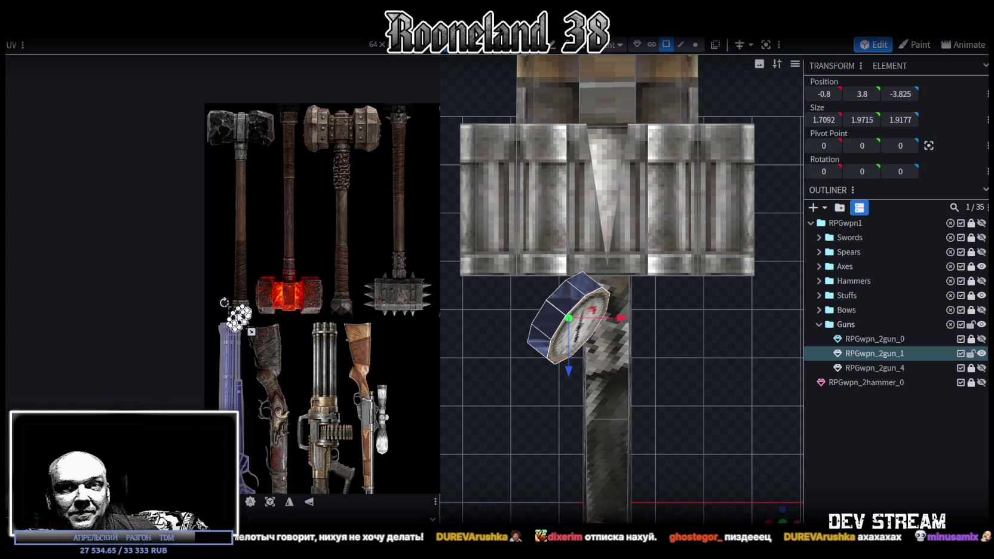
left_click_drag(236, 315, 269, 397)
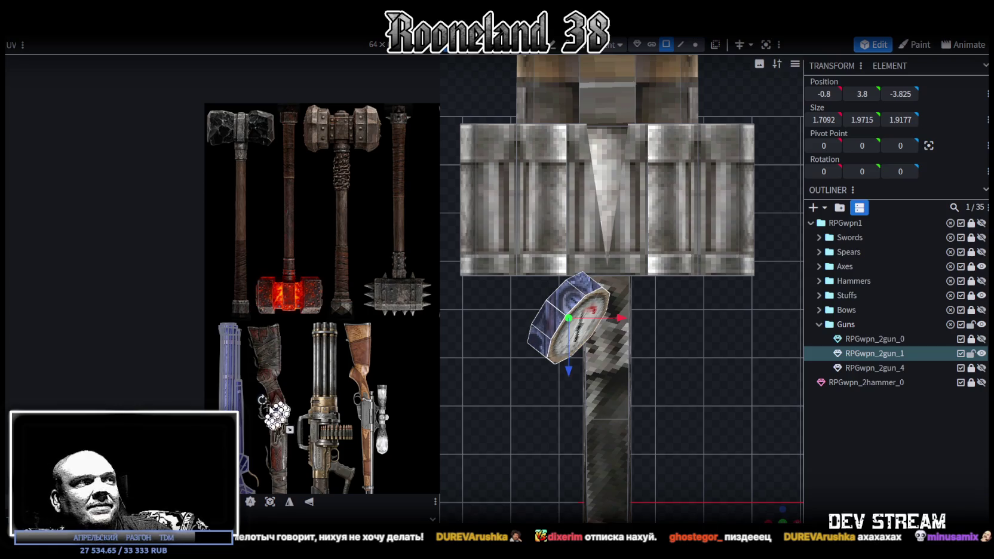
scroll(274, 412, "up", 4)
scroll(279, 348, "up", 5)
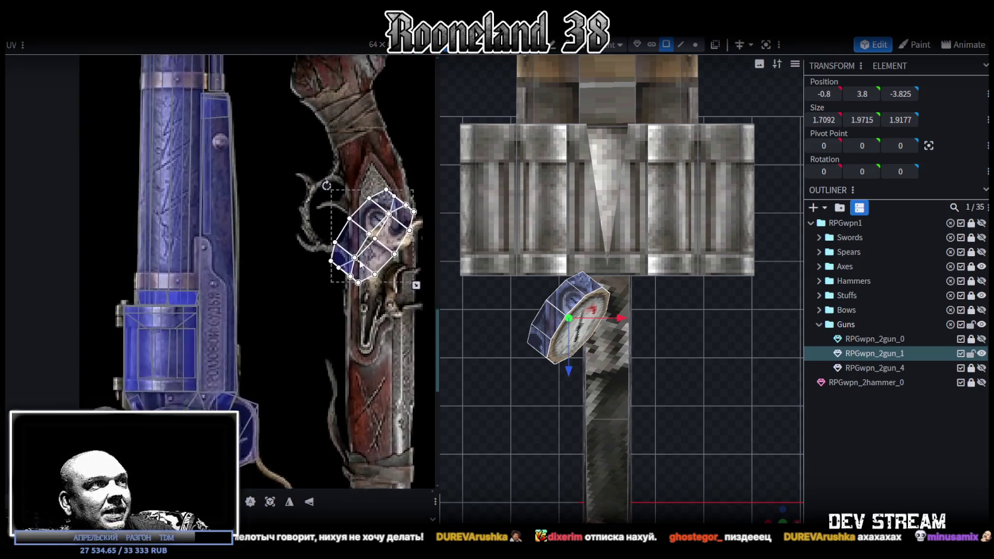
Step: Shrink another rim face's UV and move it onto the blue gun texture's tan band
left_click(346, 289)
left_click_drag(392, 307, 300, 328)
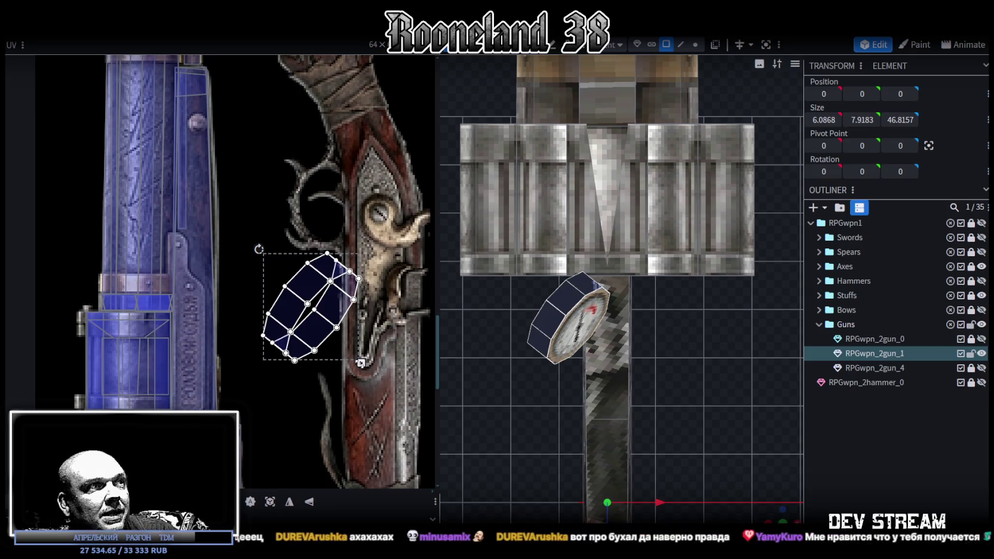
scroll(208, 263, "up", 3)
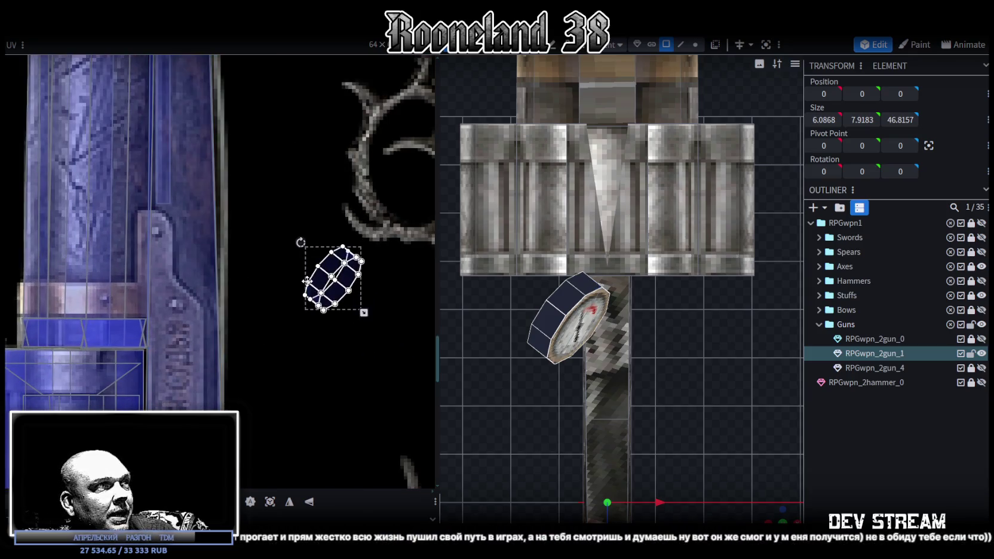
mouse_move(344, 303)
left_mouse_down()
mouse_move(150, 340)
mouse_move(147, 320)
left_mouse_up()
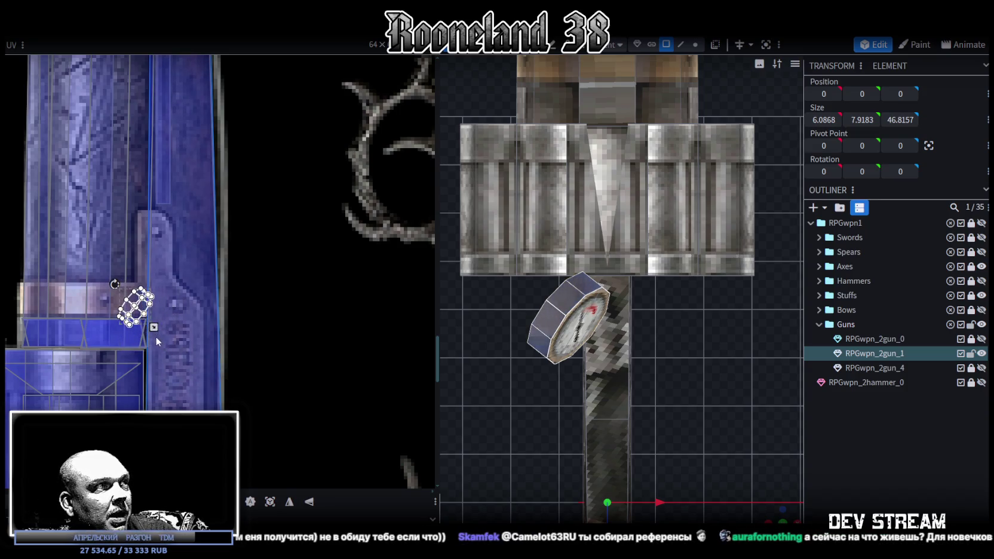
scroll(143, 310, "up", 3)
scroll(161, 287, "up", 1)
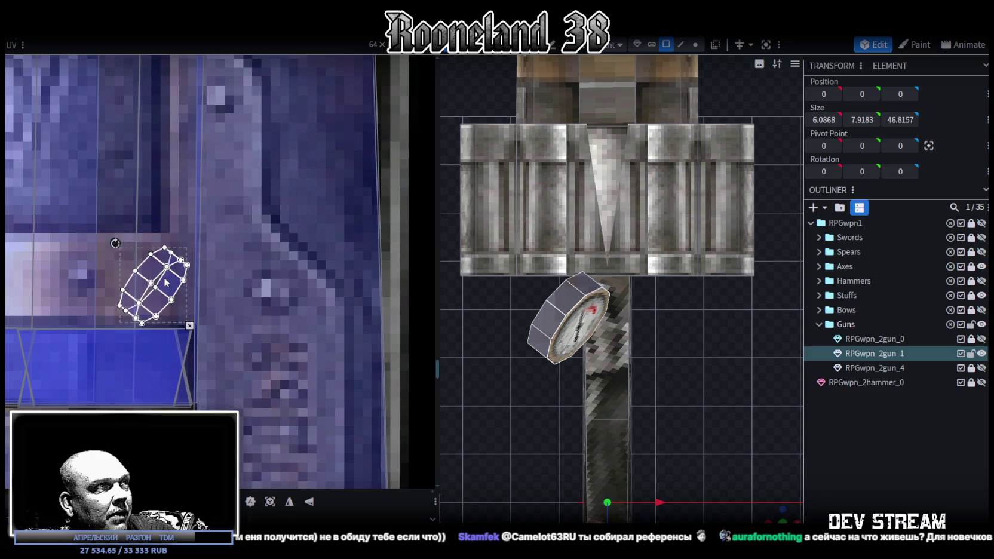
Step: Deselect, then select the gauge's dial face in a close-up view
left_click(835, 447)
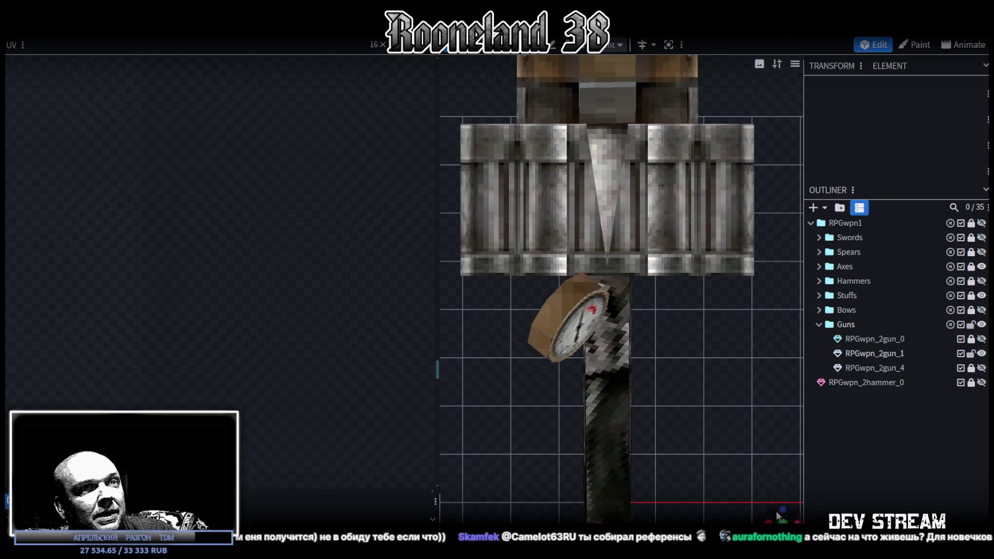
left_click_drag(780, 509, 611, 165)
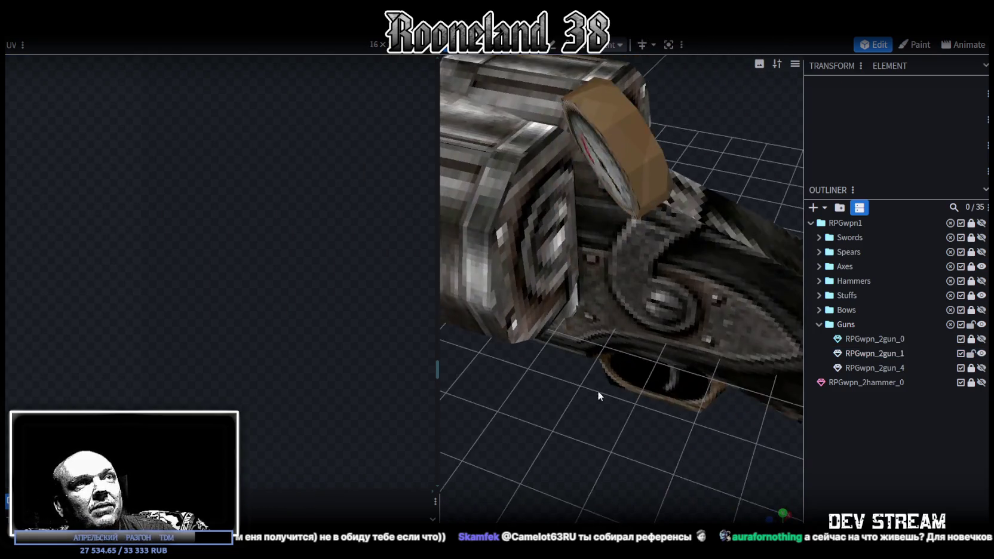
left_click(612, 164)
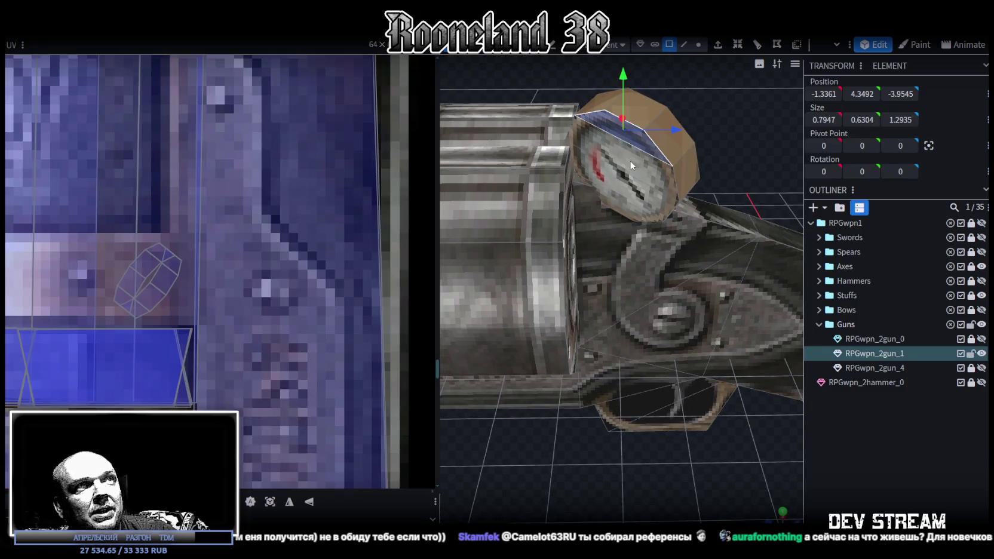
scroll(222, 346, "down", 2)
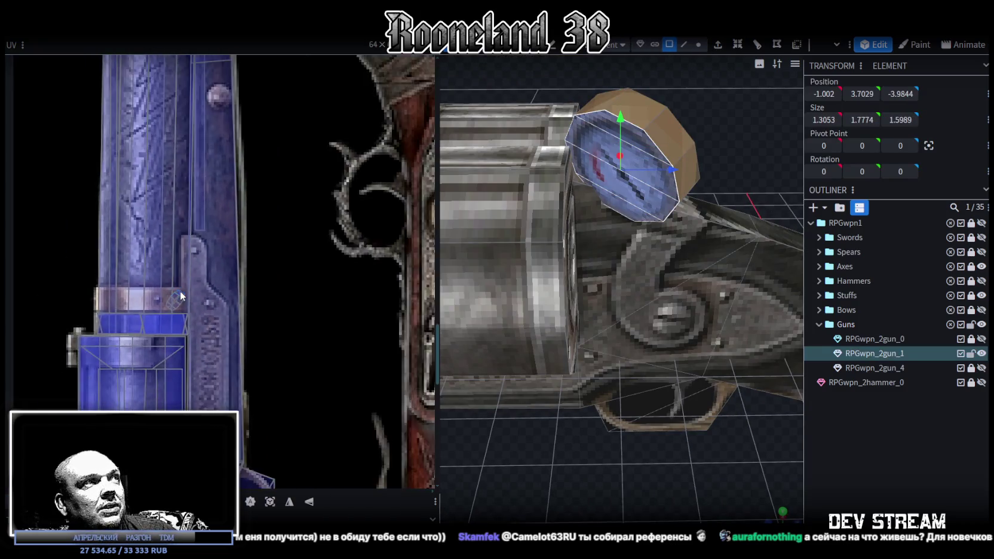
scroll(222, 346, "down", 2)
scroll(222, 347, "down", 2)
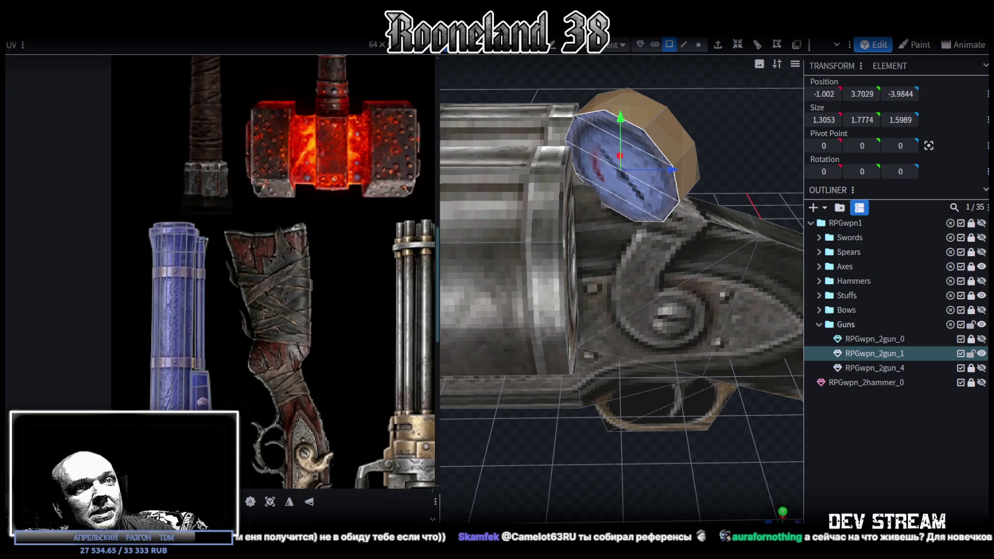
Step: In side view, move the round face's UV onto the barrel band and shrink it to a small patch
left_click(769, 521)
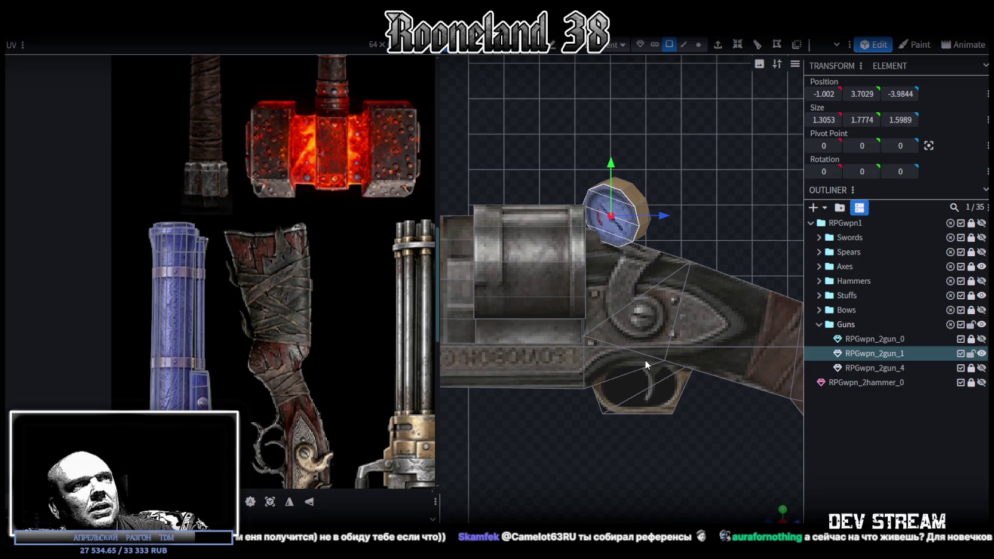
scroll(409, 235, "down", 2)
scroll(279, 251, "up", 1)
scroll(218, 323, "up", 1)
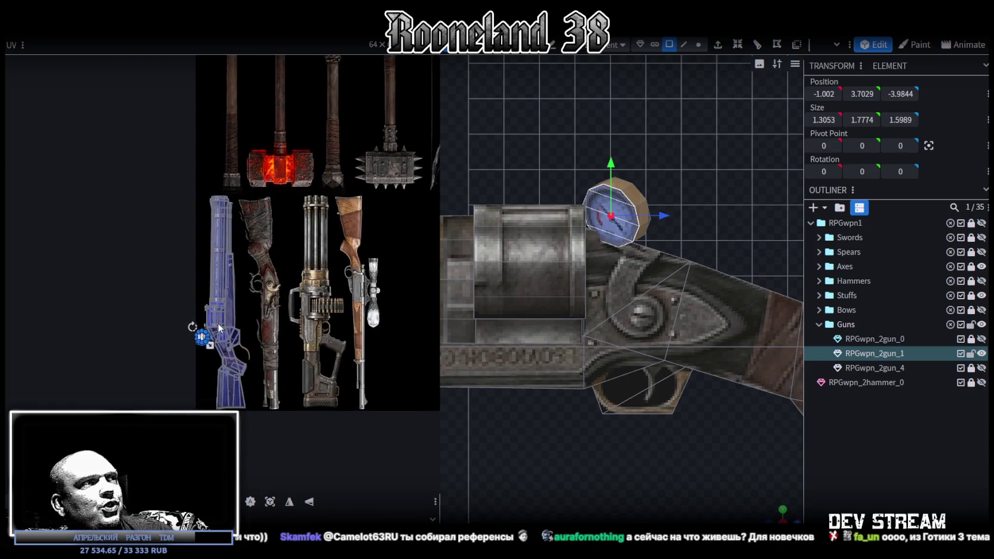
scroll(213, 316, "up", 3)
scroll(181, 342, "up", 2)
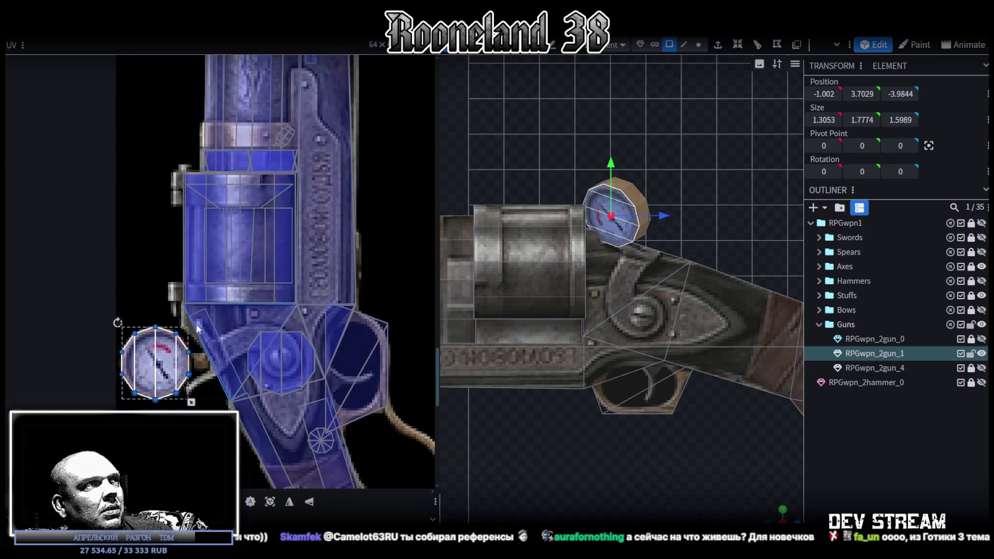
left_click_drag(164, 361, 251, 161)
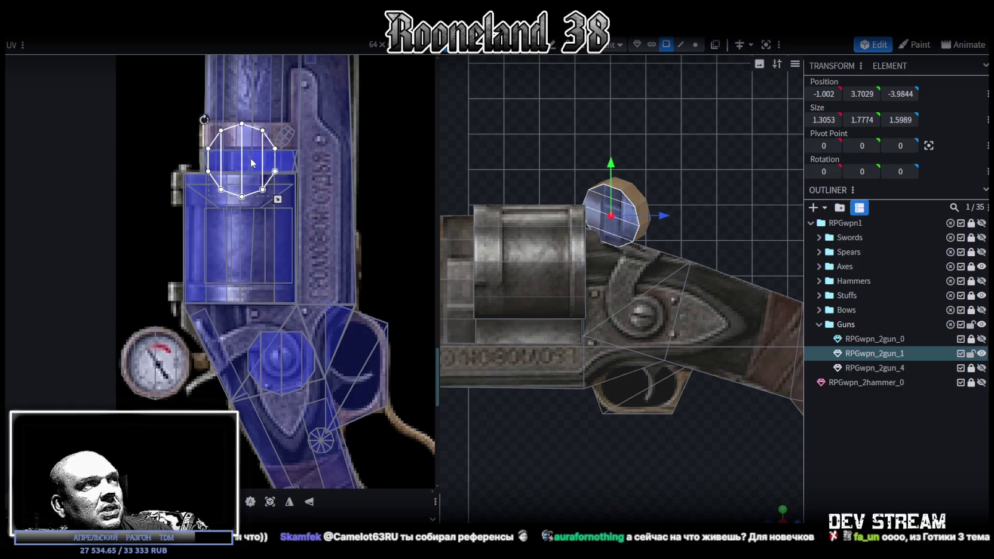
scroll(236, 117, "up", 2)
left_click_drag(311, 260, 212, 158)
left_click(784, 451)
left_click_drag(784, 451, 778, 501)
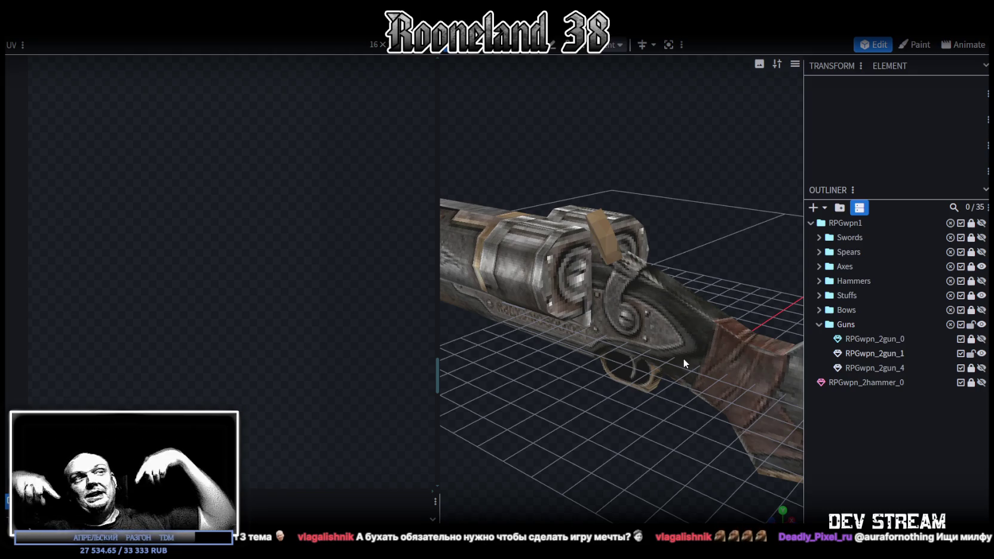
Step: Select a narrow gauge side face near the barrel end and map it to the tan band
left_click_drag(734, 203, 686, 204)
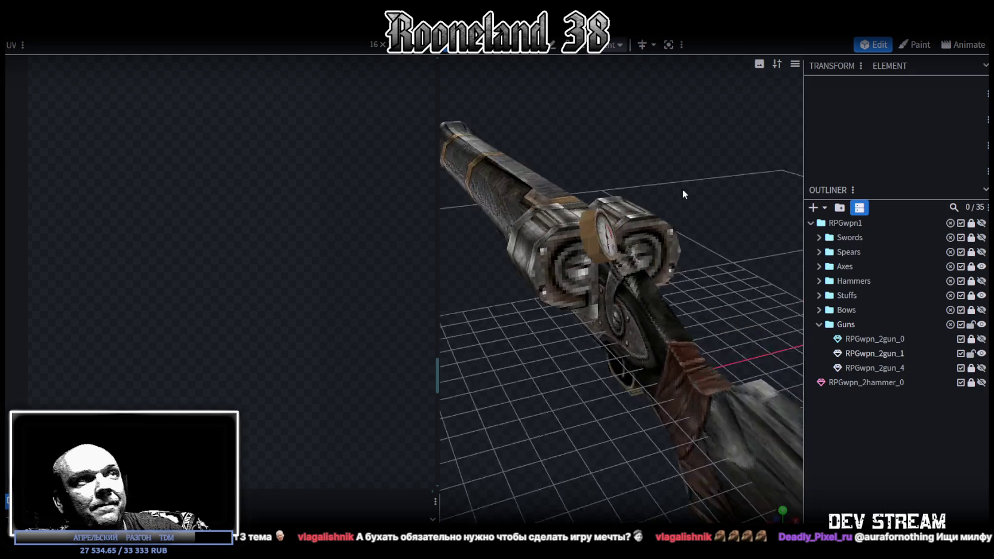
left_click(575, 212)
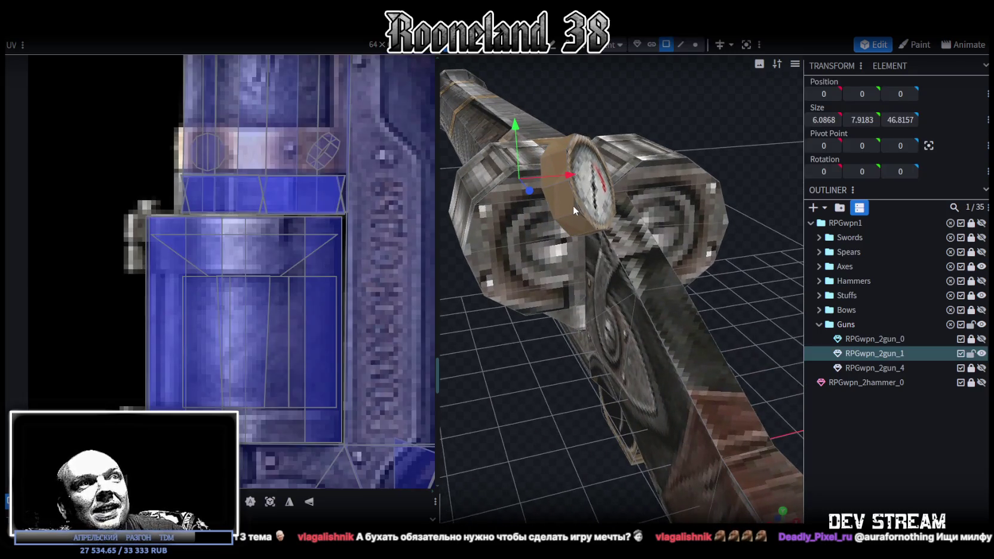
left_click(578, 212)
mouse_move(545, 278)
left_mouse_down()
mouse_move(563, 423)
mouse_move(623, 439)
mouse_move(596, 450)
mouse_move(566, 411)
left_mouse_up()
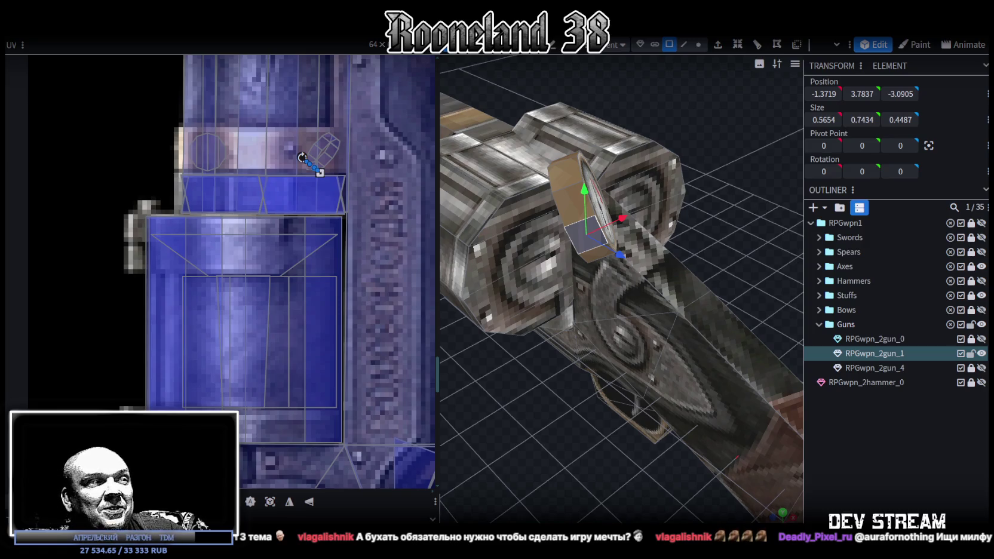
mouse_move(597, 308)
left_mouse_down()
mouse_move(673, 245)
mouse_move(577, 233)
mouse_move(585, 203)
mouse_move(726, 210)
left_mouse_up()
left_click(672, 246)
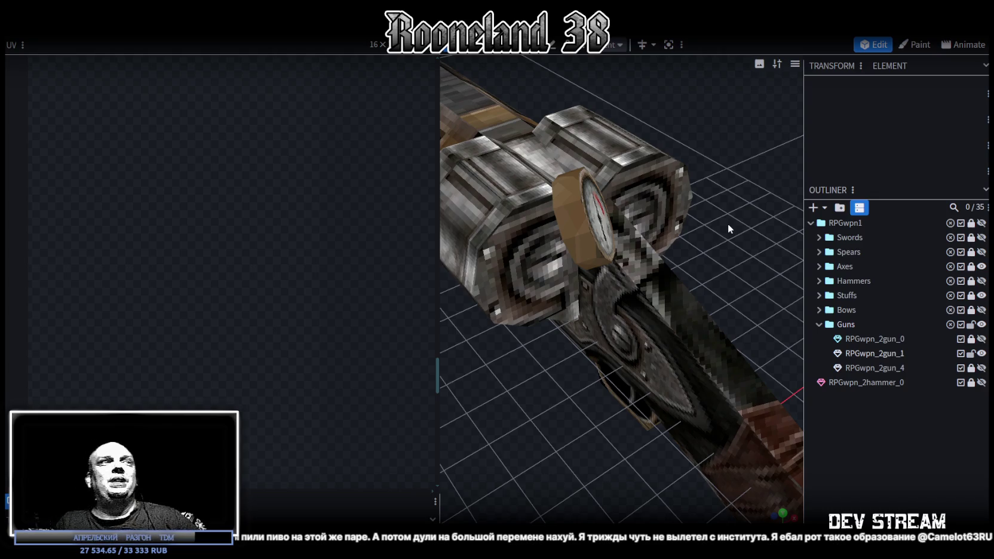
mouse_move(728, 223)
left_mouse_down()
mouse_move(642, 171)
mouse_move(499, 198)
left_mouse_up()
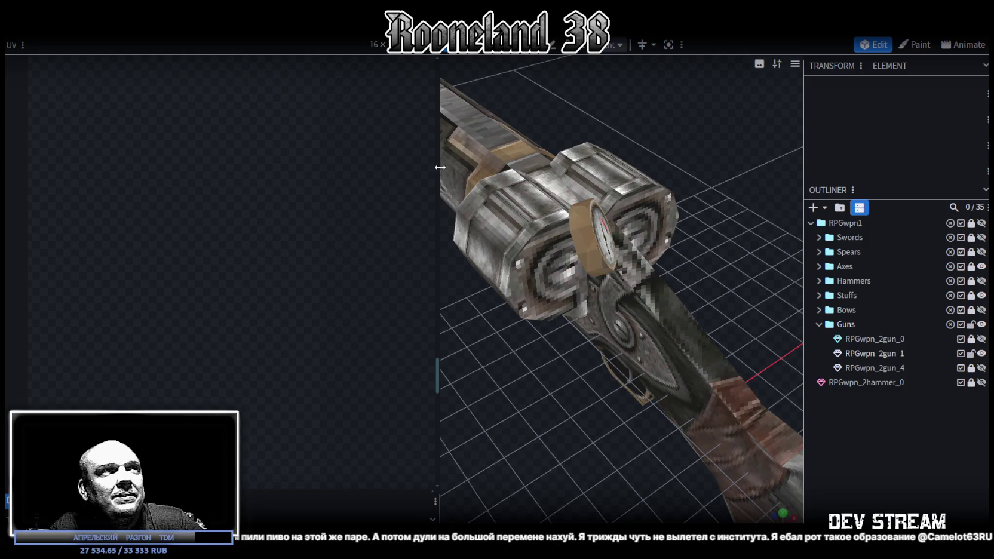
left_click_drag(441, 168, 240, 180)
mouse_move(649, 255)
left_mouse_down()
mouse_move(557, 213)
mouse_move(574, 359)
mouse_move(539, 373)
mouse_move(638, 330)
mouse_move(644, 356)
left_mouse_up()
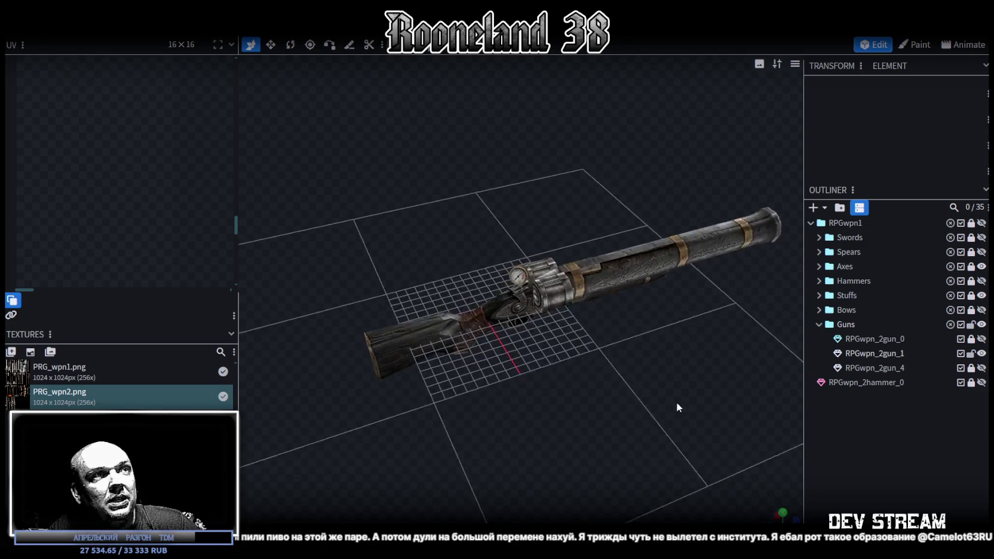
mouse_move(719, 357)
left_mouse_down()
mouse_move(766, 387)
mouse_move(749, 363)
mouse_move(485, 336)
mouse_move(564, 315)
mouse_move(757, 369)
mouse_move(394, 376)
mouse_move(501, 404)
mouse_move(457, 373)
mouse_move(682, 462)
mouse_move(714, 490)
mouse_move(709, 369)
mouse_move(699, 350)
mouse_move(460, 375)
mouse_move(444, 352)
mouse_move(478, 335)
mouse_move(470, 414)
mouse_move(590, 369)
mouse_move(653, 369)
mouse_move(440, 378)
mouse_move(567, 363)
mouse_move(644, 377)
mouse_move(504, 416)
mouse_move(540, 431)
left_mouse_up()
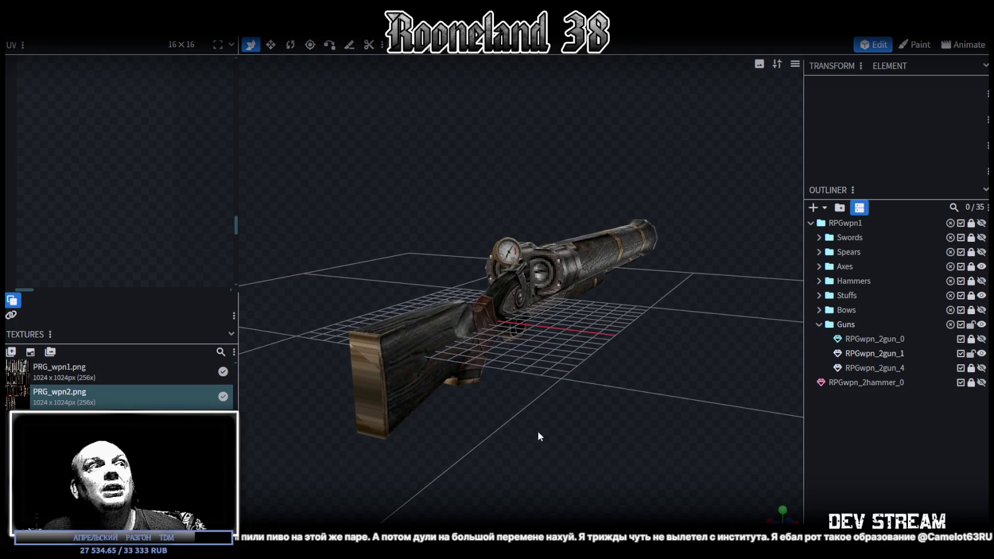
Step: Select the piece below the gauge and project its front face's UV from front view
left_click(369, 363)
left_click(370, 363)
mouse_move(370, 363)
left_mouse_down()
mouse_move(503, 436)
mouse_move(685, 485)
left_mouse_up()
left_click(779, 517)
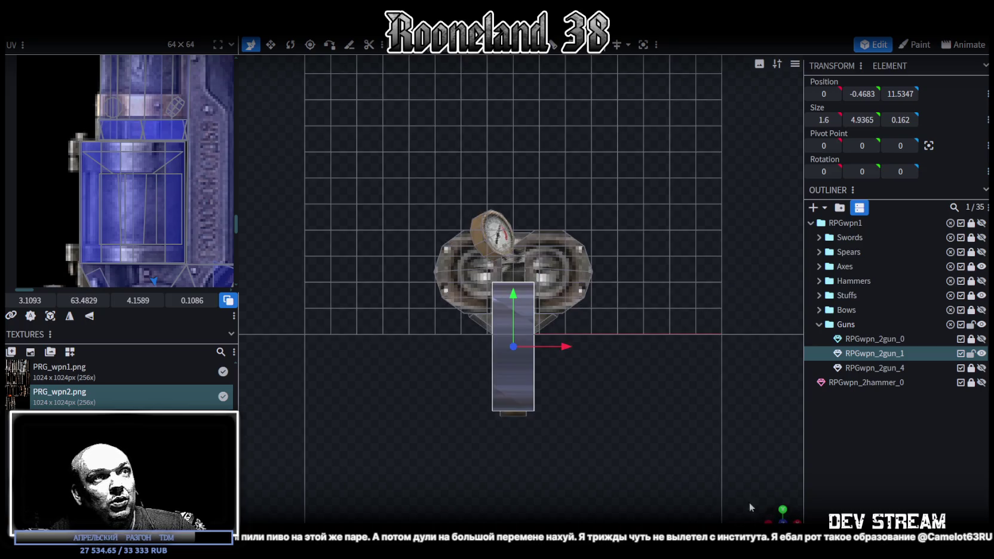
left_click(50, 315)
Step: Move the face's UV box onto the metal gun texture and rotate it a quarter turn
scroll(130, 200, "down", 2)
scroll(136, 195, "down", 2)
scroll(153, 181, "down", 2)
mouse_move(170, 72)
left_mouse_down()
mouse_move(187, 204)
mouse_move(179, 197)
left_mouse_up()
scroll(176, 197, "up", 2)
scroll(170, 196, "up", 1)
right_click(169, 196)
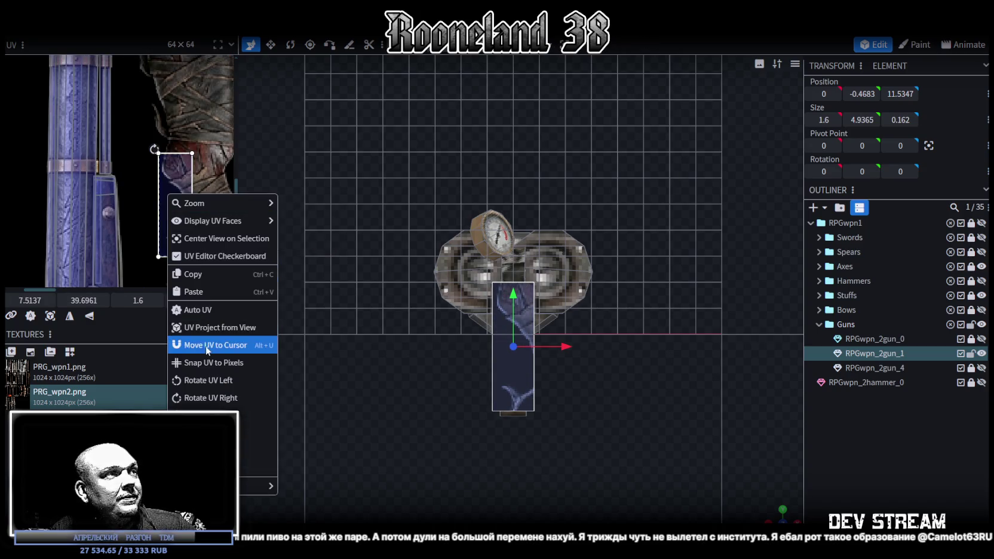
left_click(197, 380)
Step: Shrink the UV box to a smaller patch of the texture, then deselect
scroll(97, 194, "up", 1)
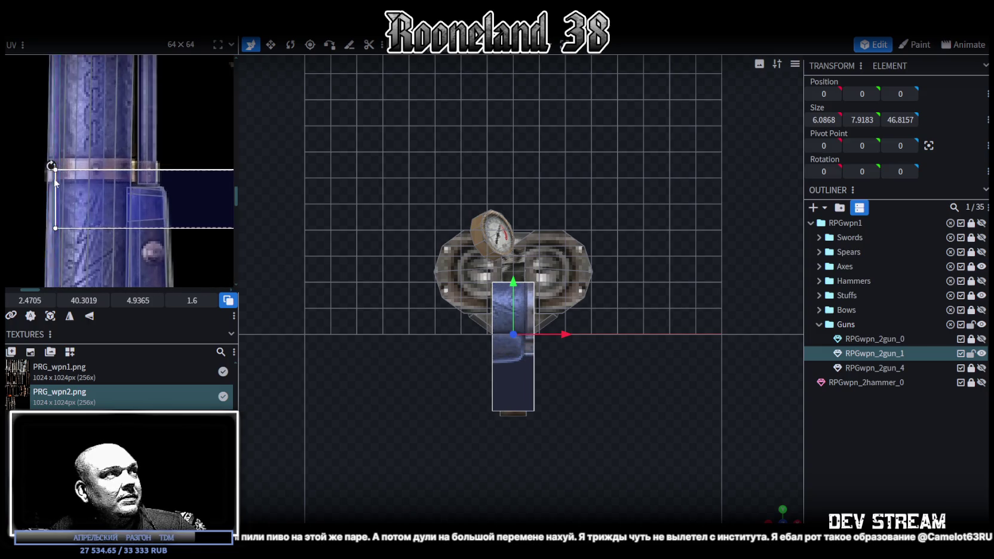
scroll(94, 182, "up", 2)
scroll(95, 174, "up", 1)
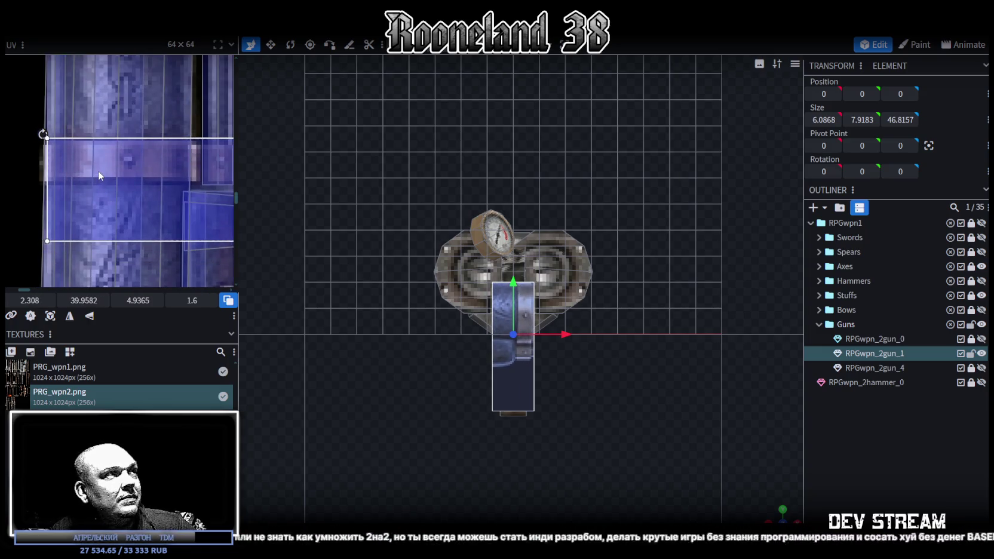
scroll(108, 179, "down", 1)
scroll(125, 186, "down", 2)
left_click_drag(129, 189, 37, 159)
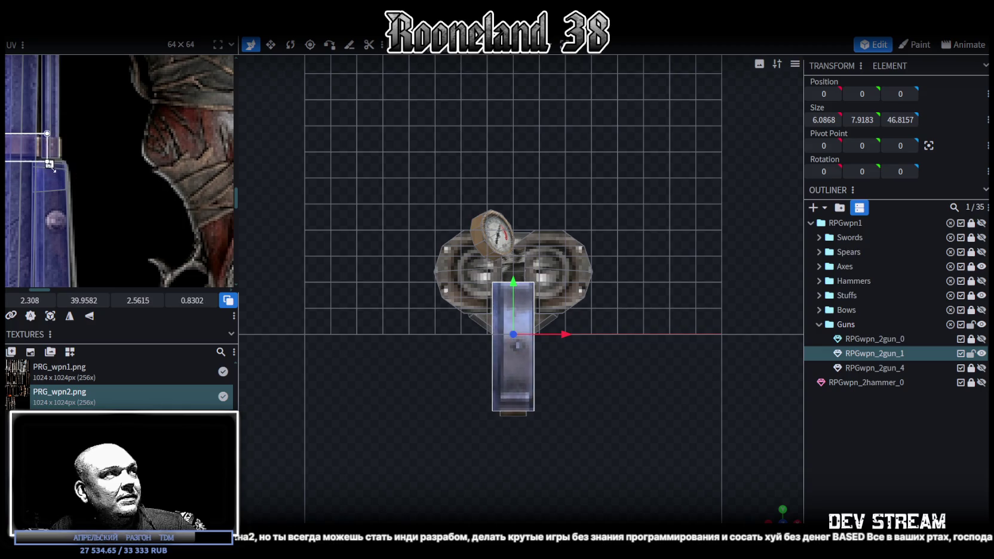
scroll(65, 182, "up", 1)
scroll(75, 191, "up", 2)
scroll(74, 189, "up", 1)
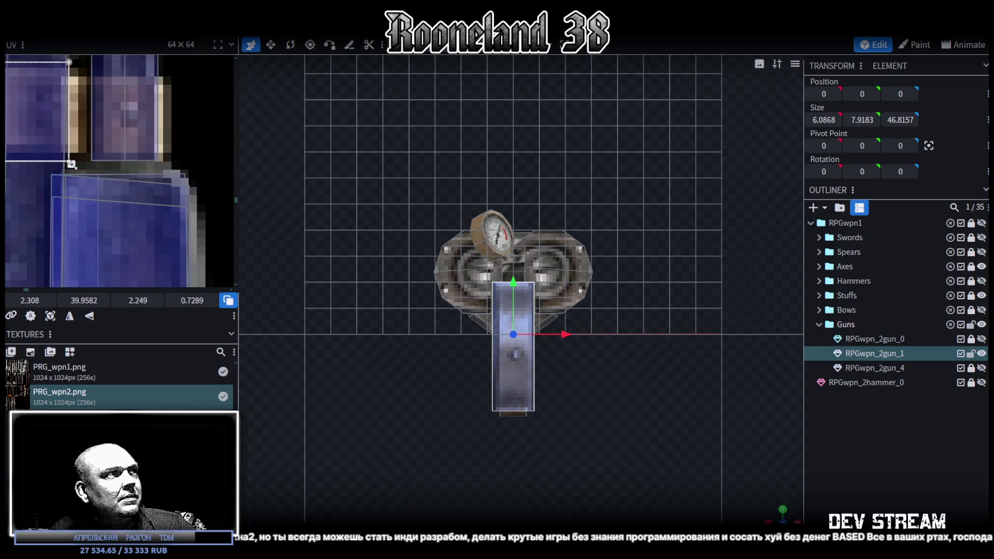
left_click_drag(75, 172, 34, 162)
left_click(860, 465)
mouse_move(765, 490)
left_mouse_down()
mouse_move(553, 496)
mouse_move(551, 418)
mouse_move(494, 387)
mouse_move(505, 344)
mouse_move(373, 398)
mouse_move(522, 398)
mouse_move(485, 385)
mouse_move(467, 392)
mouse_move(469, 427)
mouse_move(607, 467)
mouse_move(478, 407)
mouse_move(631, 354)
mouse_move(675, 352)
mouse_move(657, 357)
left_mouse_up()
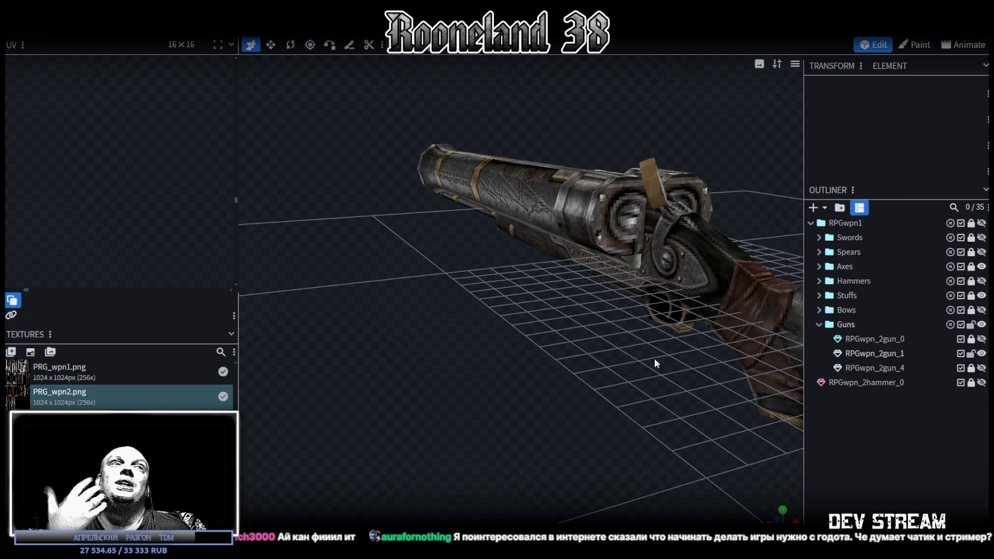
Step: Drag the gauge dial slightly down along Y so it sits snug on the gun
mouse_move(674, 323)
left_mouse_down()
mouse_move(563, 450)
mouse_move(729, 466)
mouse_move(611, 449)
mouse_move(626, 361)
left_mouse_up()
left_click(626, 361)
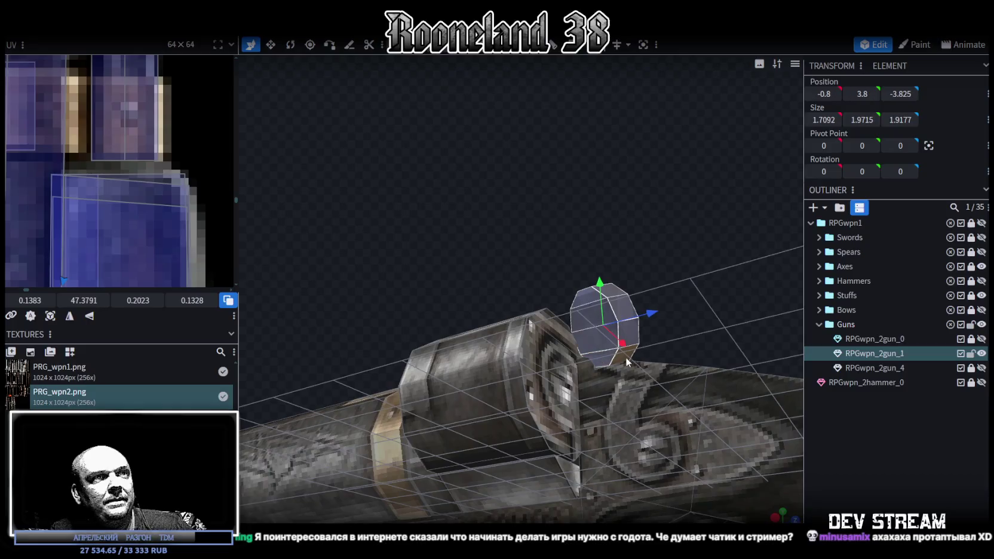
mouse_move(691, 320)
left_mouse_down()
mouse_move(553, 318)
mouse_move(472, 355)
mouse_move(466, 373)
mouse_move(522, 294)
mouse_move(483, 295)
left_mouse_up()
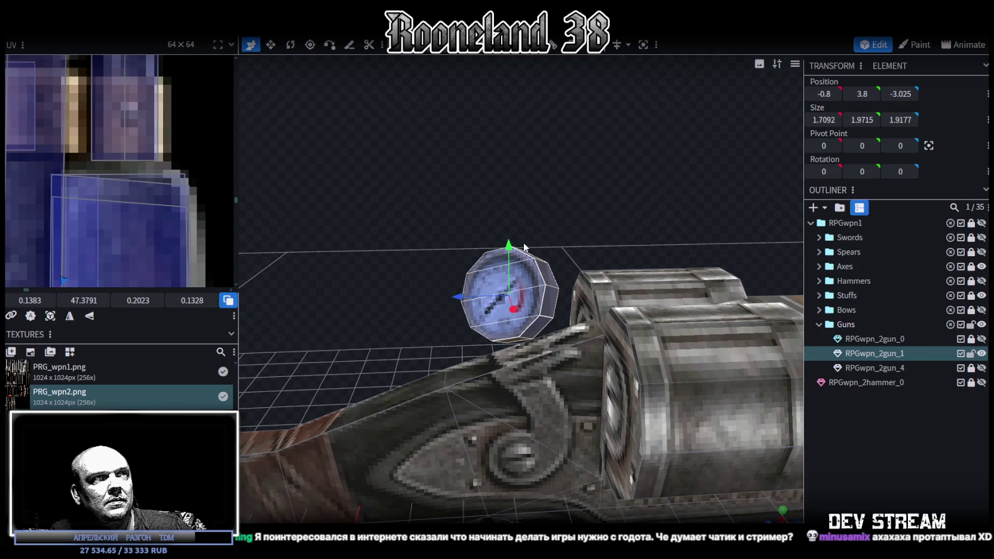
left_click_drag(511, 248, 511, 255)
mouse_move(450, 219)
left_mouse_down()
mouse_move(488, 229)
mouse_move(442, 225)
mouse_move(512, 205)
left_mouse_up()
left_click(837, 448)
mouse_move(685, 425)
left_mouse_down()
mouse_move(559, 399)
mouse_move(617, 409)
mouse_move(712, 398)
mouse_move(691, 408)
left_mouse_up()
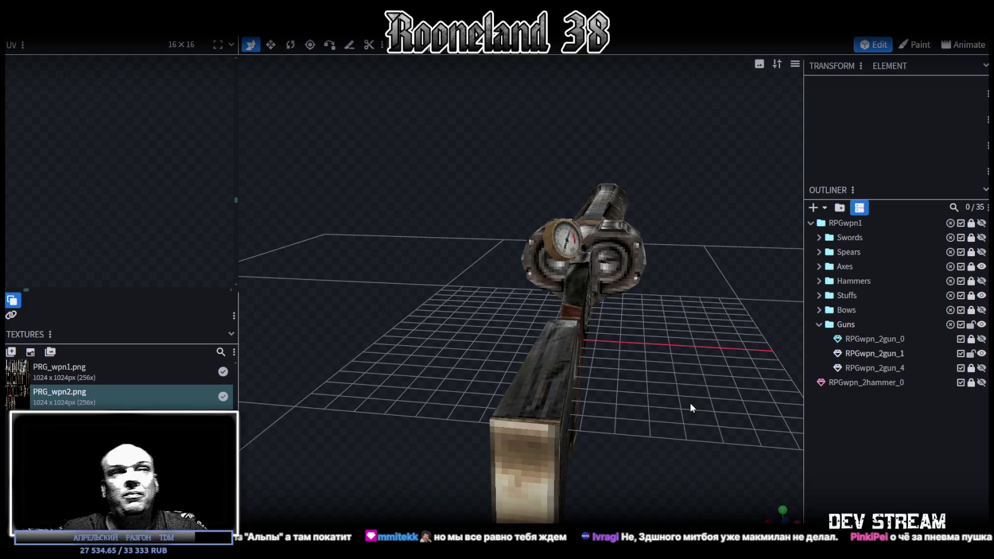
mouse_move(771, 385)
left_mouse_down()
mouse_move(489, 347)
mouse_move(412, 347)
mouse_move(601, 370)
mouse_move(647, 478)
left_mouse_up()
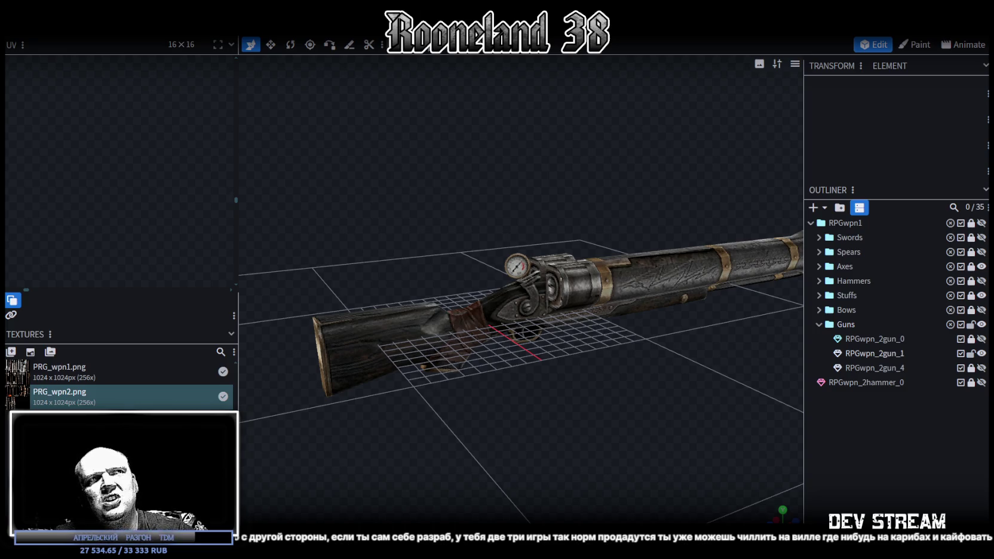
mouse_move(655, 493)
left_mouse_down()
mouse_move(655, 398)
mouse_move(513, 399)
mouse_move(482, 451)
mouse_move(485, 479)
mouse_move(724, 402)
left_mouse_up()
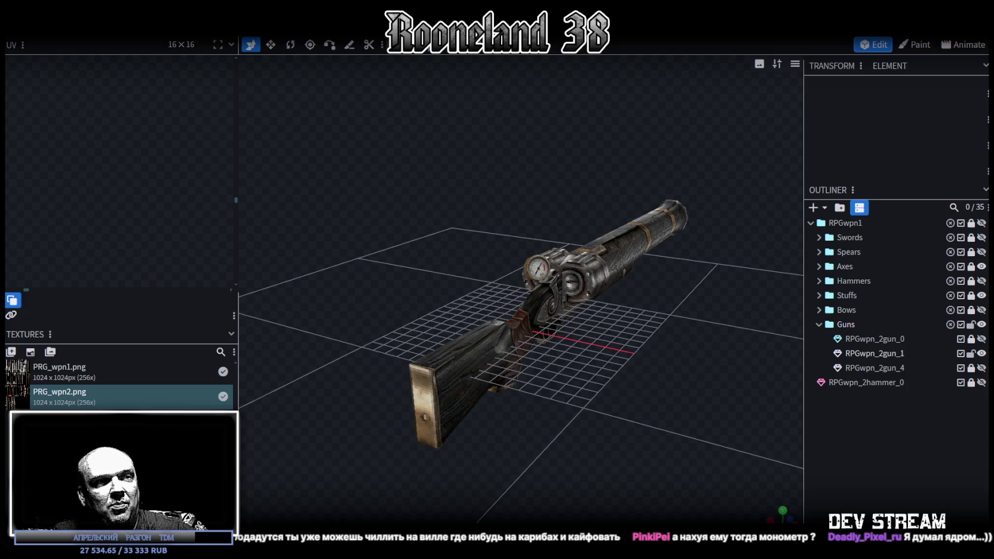
left_click(830, 49)
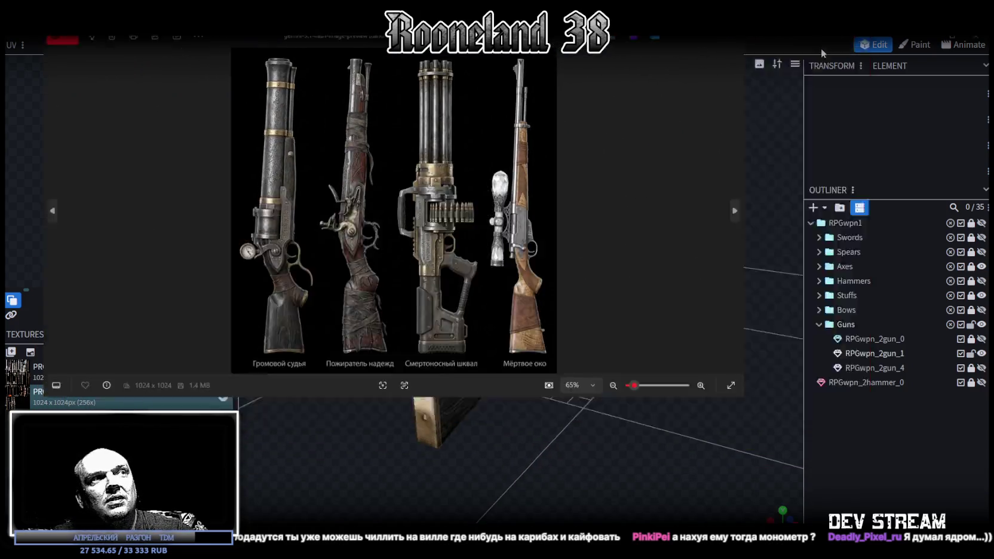
scroll(223, 375, "up", 5, "ctrl")
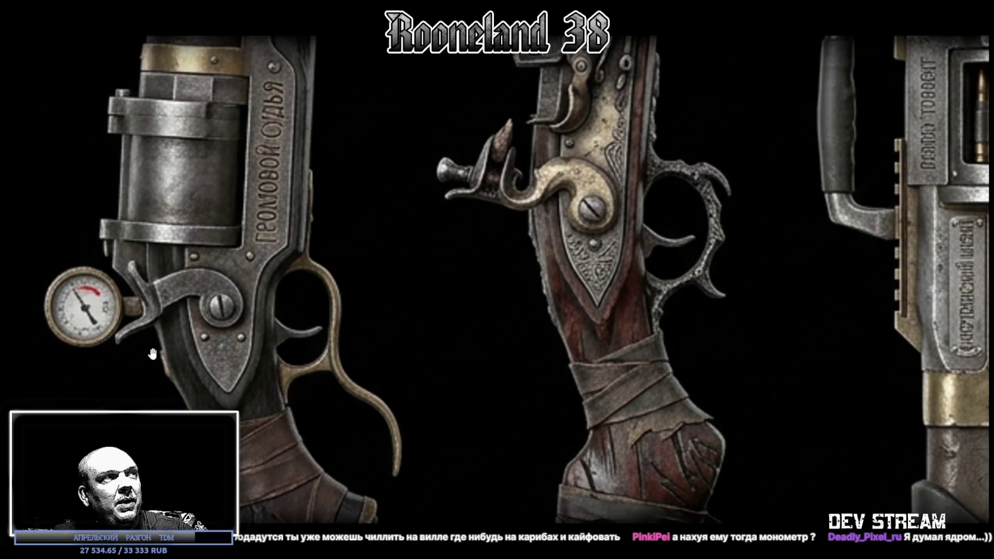
scroll(138, 312, "down", 5, "ctrl")
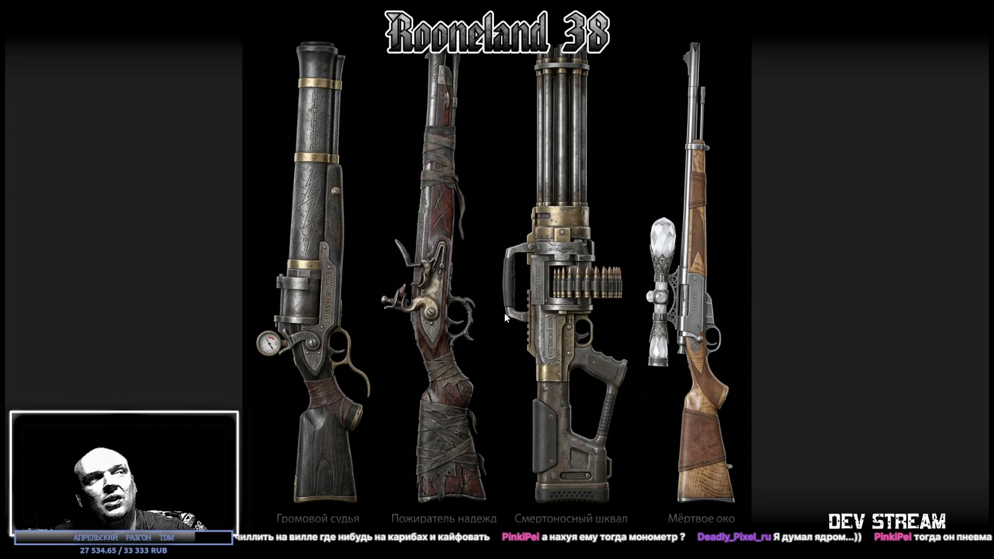
key("alt+Tab")
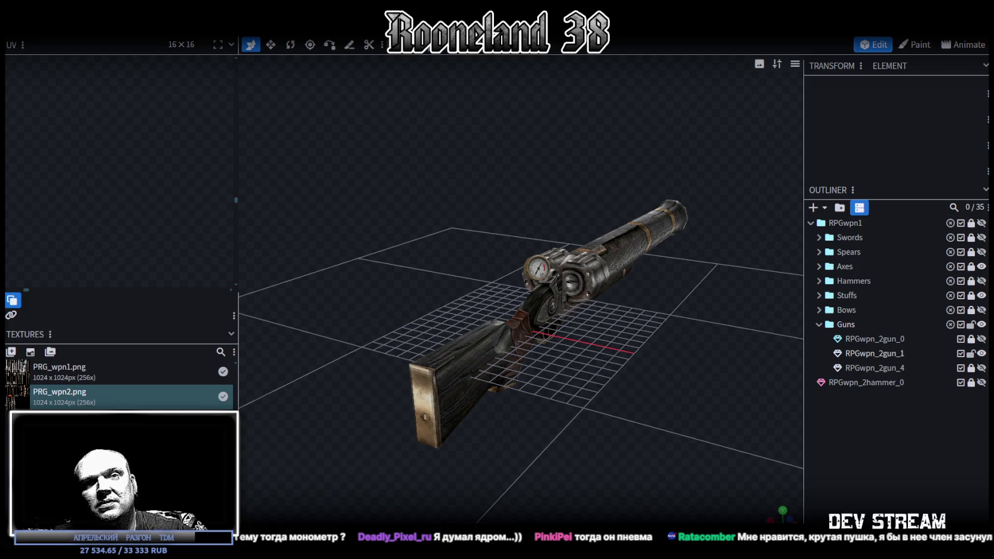
mouse_move(556, 437)
left_mouse_down()
mouse_move(626, 388)
mouse_move(588, 391)
mouse_move(602, 402)
left_mouse_up()
Step: Zoom the viewport in on the textured rifle
scroll(603, 402, "up", 3)
scroll(608, 399, "up", 1)
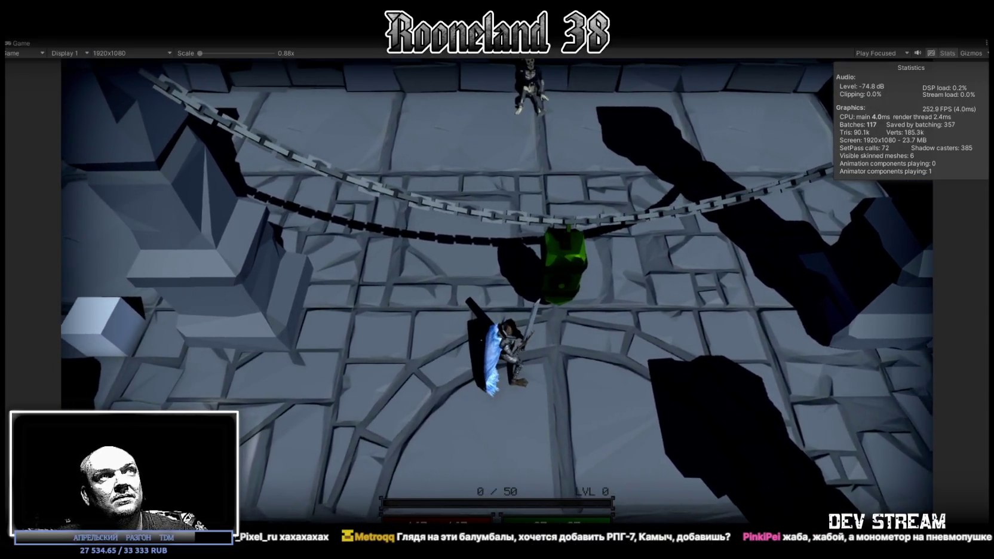
Step: Stop the running Unity game to leave play mode and return to the dungeon scene
left_click(497, 30)
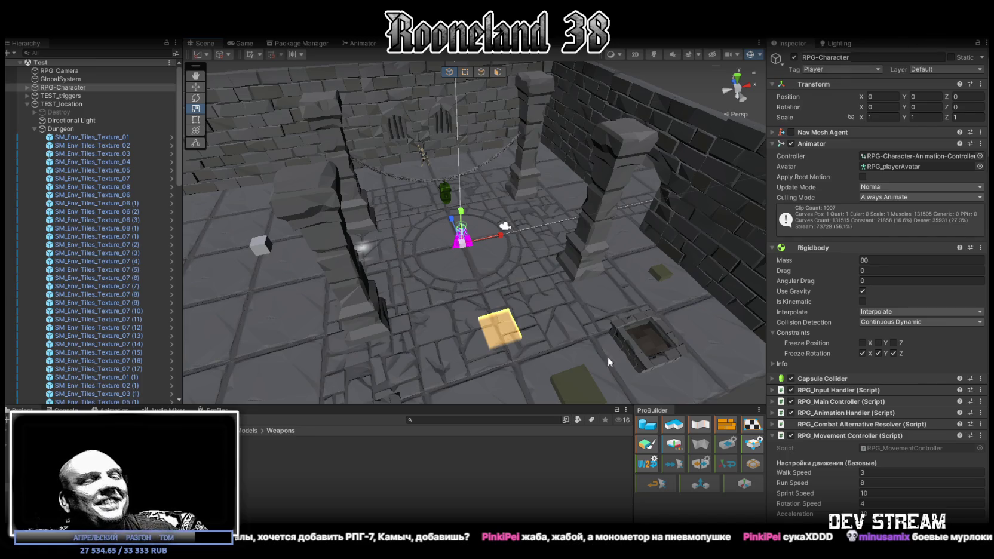
Step: Switch back to Blockbench and select the rifle mesh RPGwpn_2gun_1
key("alt+Tab")
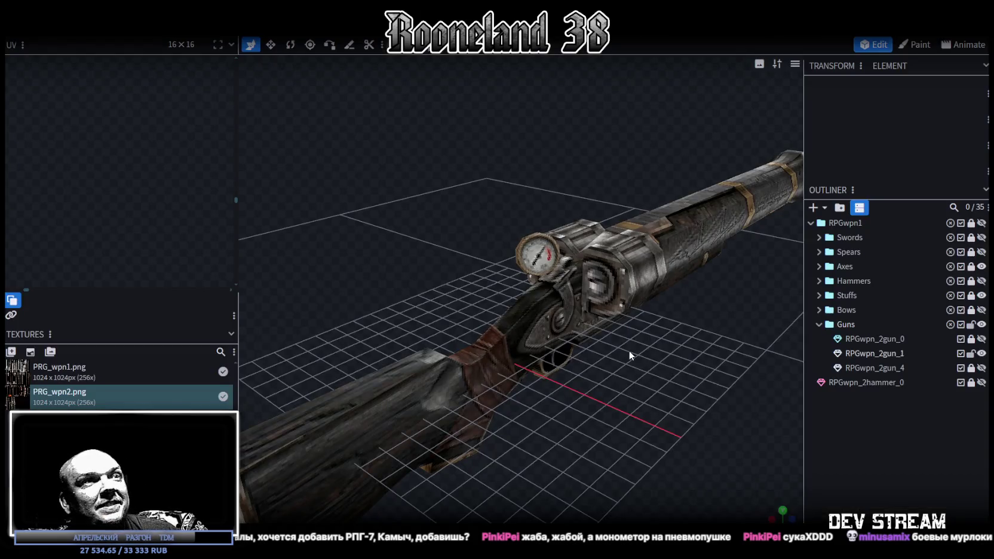
left_click_drag(628, 350, 297, 316)
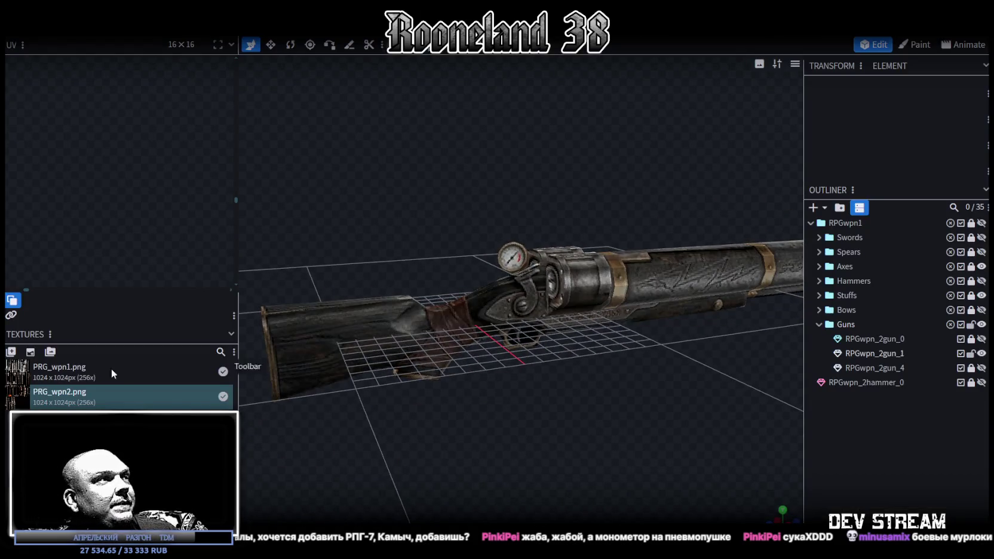
left_click(317, 339)
Step: Frame the weapon texture sheet in the UV editor, then view the rifle diagonally from above
scroll(121, 232, "down", 3)
scroll(127, 234, "down", 3)
scroll(167, 205, "up", 2)
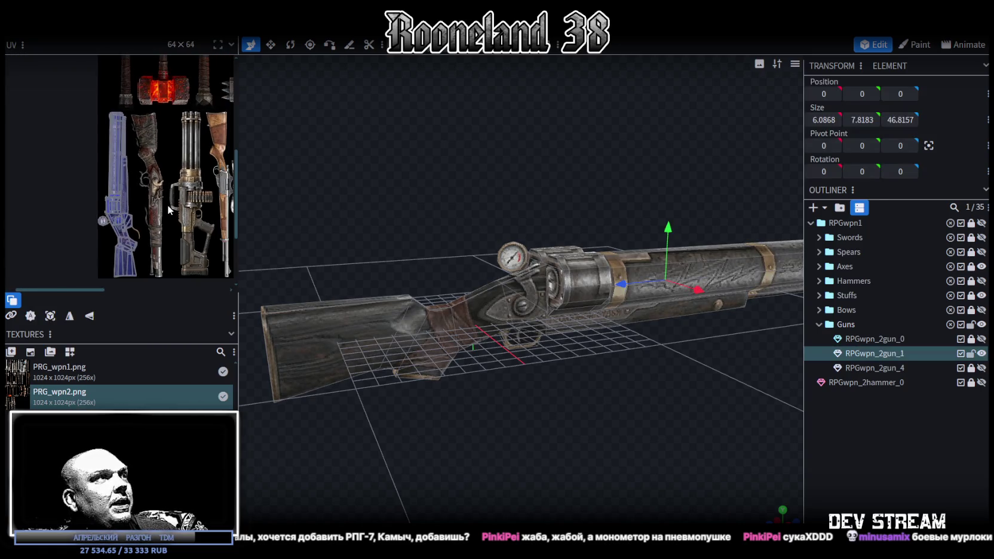
scroll(159, 173, "up", 2)
scroll(144, 203, "down", 2)
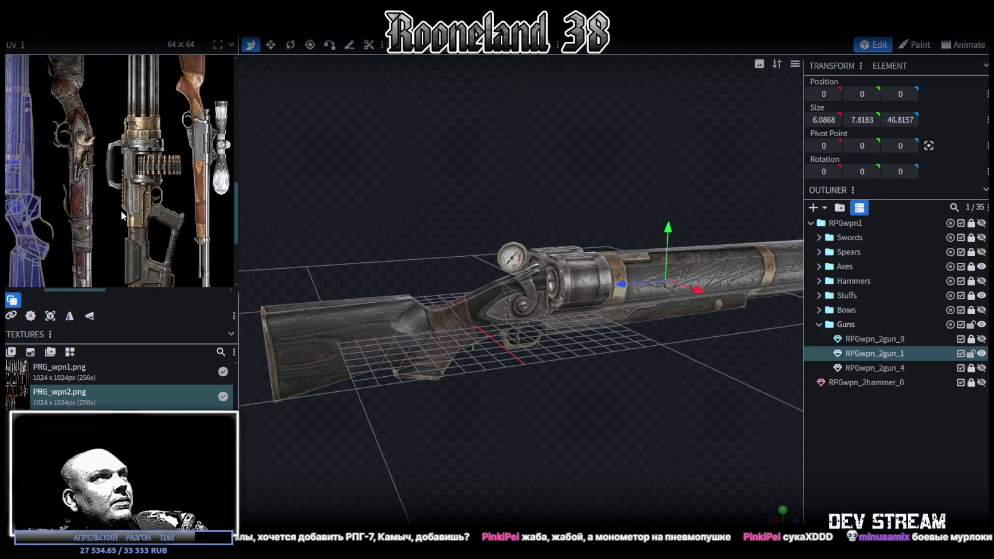
scroll(123, 212, "up", 1)
scroll(130, 215, "up", 1)
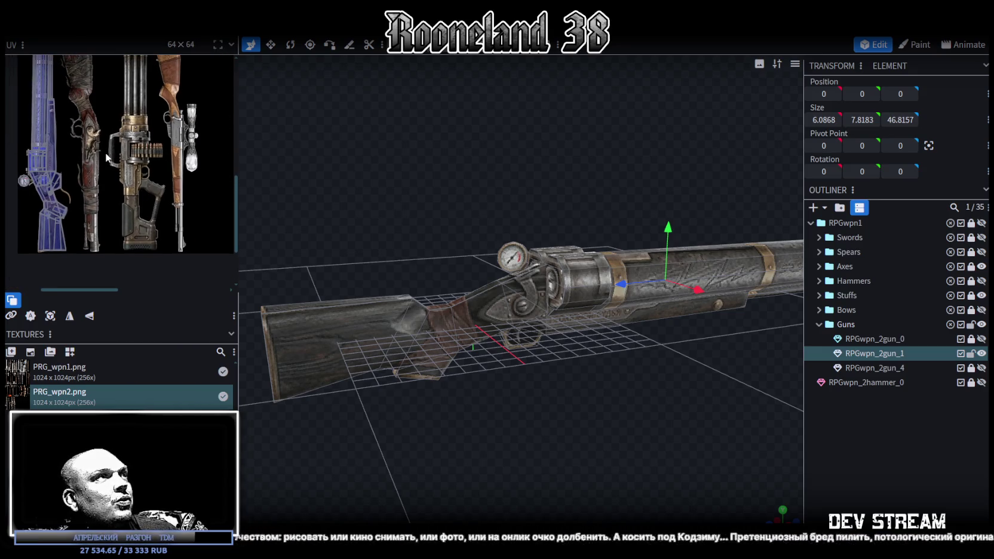
scroll(110, 162, "up", 1)
scroll(110, 161, "left", 1)
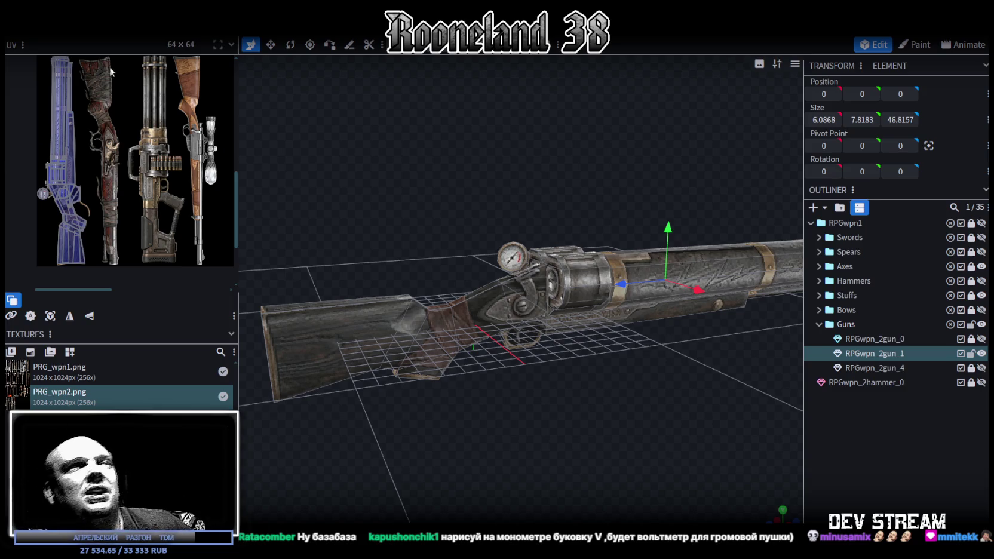
mouse_move(438, 143)
left_mouse_down()
mouse_move(524, 185)
mouse_move(532, 174)
mouse_move(597, 227)
mouse_move(636, 312)
mouse_move(621, 367)
mouse_move(582, 360)
left_mouse_up()
left_click(621, 238)
left_click(528, 308)
mouse_move(528, 307)
left_mouse_down()
mouse_move(530, 237)
mouse_move(510, 218)
mouse_move(521, 208)
left_mouse_up()
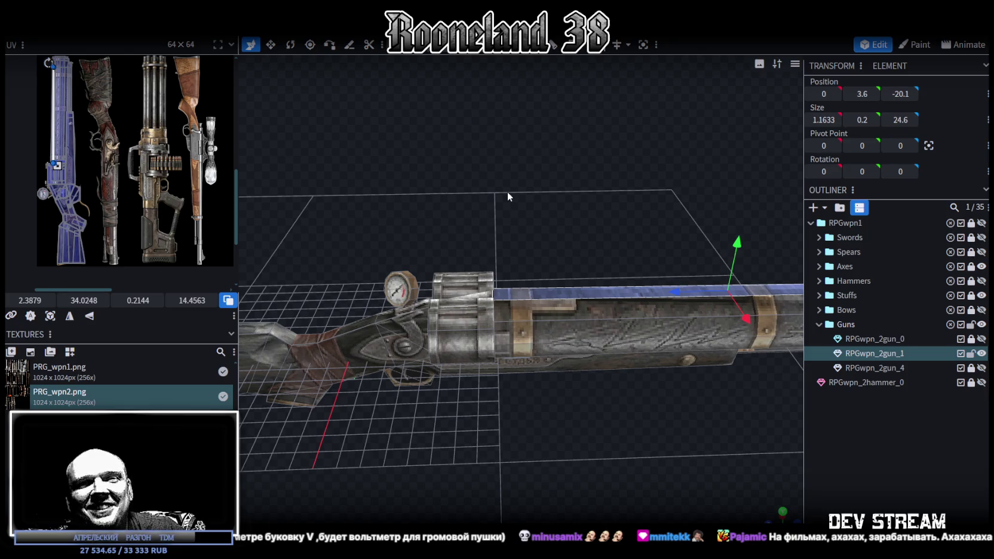
mouse_move(602, 145)
left_mouse_down()
mouse_move(555, 232)
mouse_move(573, 319)
left_mouse_up()
left_click(573, 319)
mouse_move(636, 390)
left_mouse_down()
mouse_move(629, 384)
mouse_move(635, 422)
mouse_move(684, 382)
left_mouse_up()
left_click(455, 303)
mouse_move(460, 251)
left_mouse_down()
mouse_move(644, 205)
mouse_move(669, 216)
left_mouse_up()
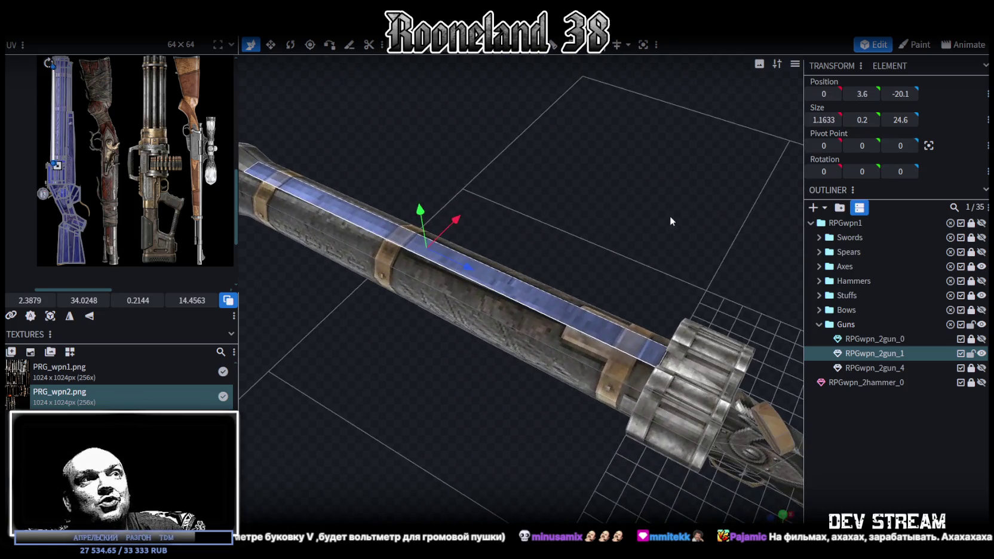
left_click(617, 371)
mouse_move(650, 274)
left_mouse_down()
mouse_move(493, 261)
mouse_move(499, 249)
left_mouse_up()
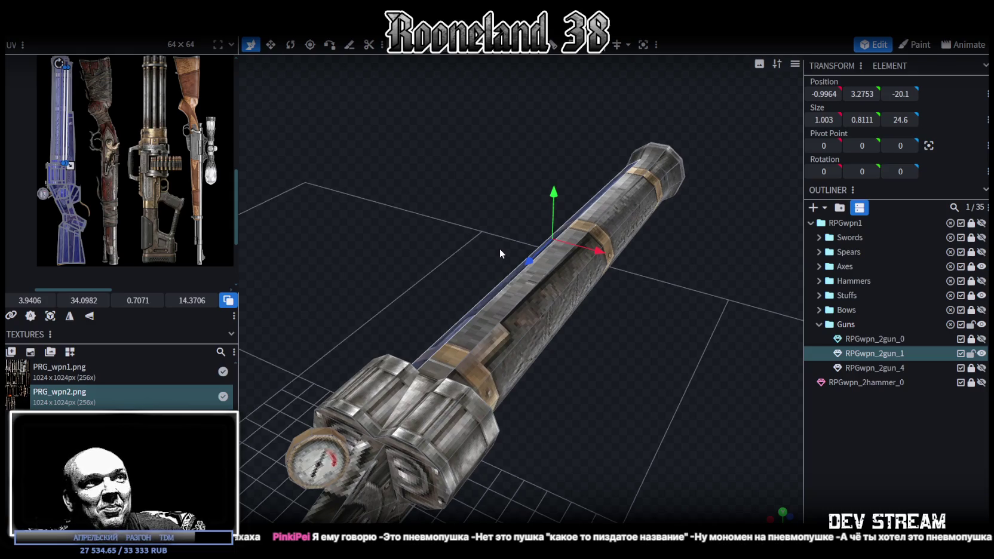
left_click_drag(499, 250, 499, 259)
mouse_move(495, 246)
left_mouse_down()
mouse_move(467, 271)
mouse_move(518, 448)
mouse_move(586, 416)
mouse_move(578, 386)
mouse_move(622, 409)
mouse_move(397, 385)
mouse_move(500, 386)
mouse_move(601, 452)
mouse_move(584, 427)
mouse_move(632, 391)
mouse_move(631, 373)
mouse_move(593, 314)
mouse_move(555, 301)
mouse_move(540, 338)
mouse_move(554, 390)
mouse_move(554, 372)
mouse_move(565, 375)
left_mouse_up()
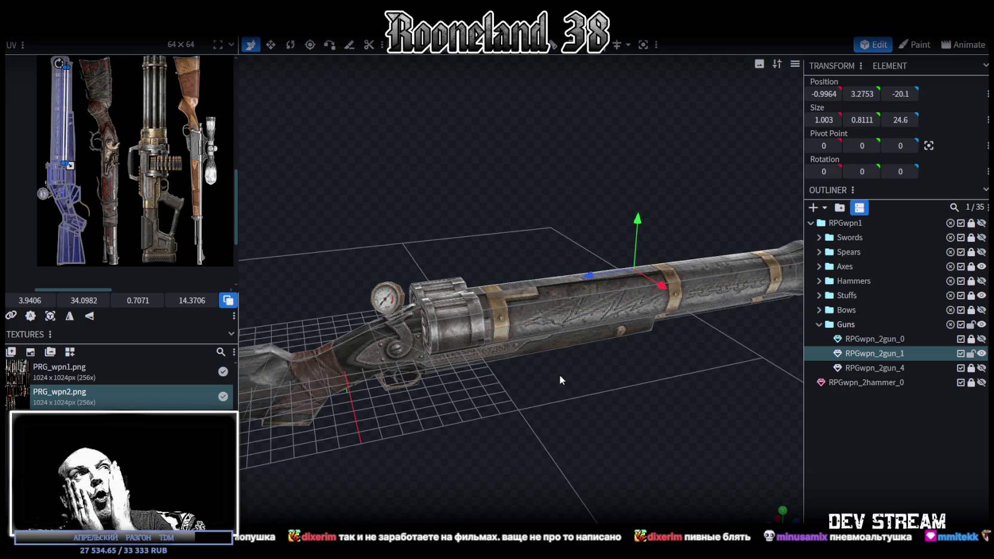
mouse_move(559, 375)
left_mouse_down()
mouse_move(451, 376)
mouse_move(588, 418)
mouse_move(563, 424)
left_mouse_up()
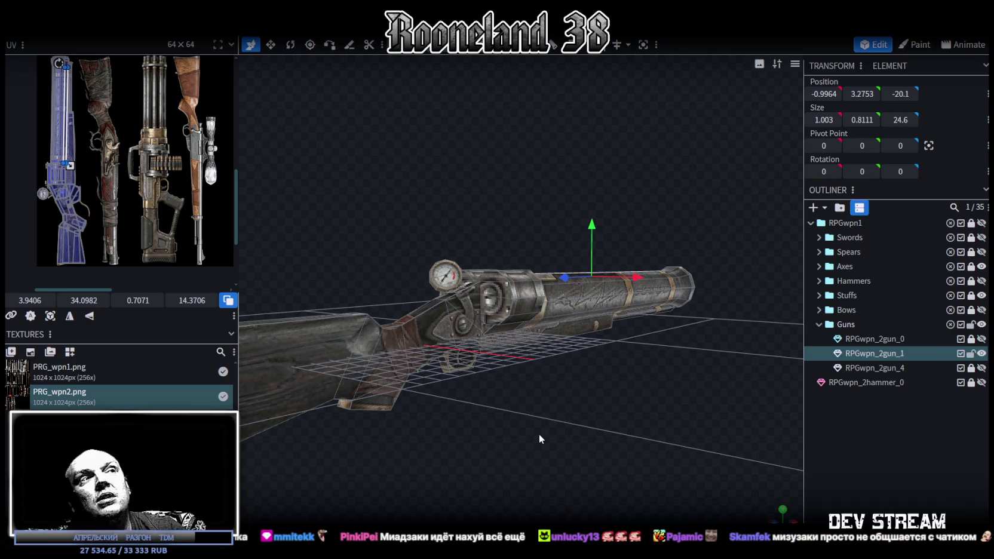
left_click_drag(539, 439, 585, 462)
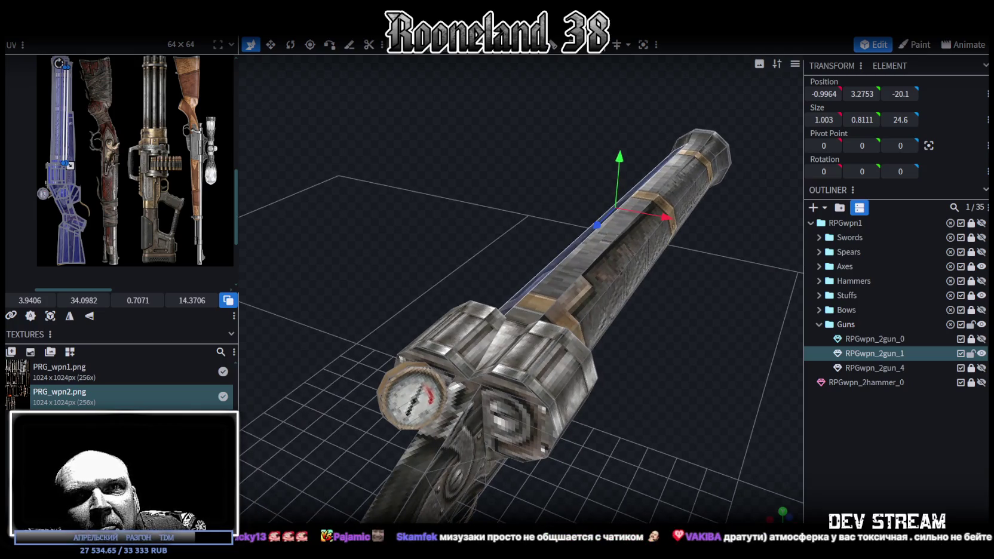
mouse_move(681, 447)
left_mouse_down()
mouse_move(641, 418)
mouse_move(641, 428)
mouse_move(623, 431)
left_mouse_up()
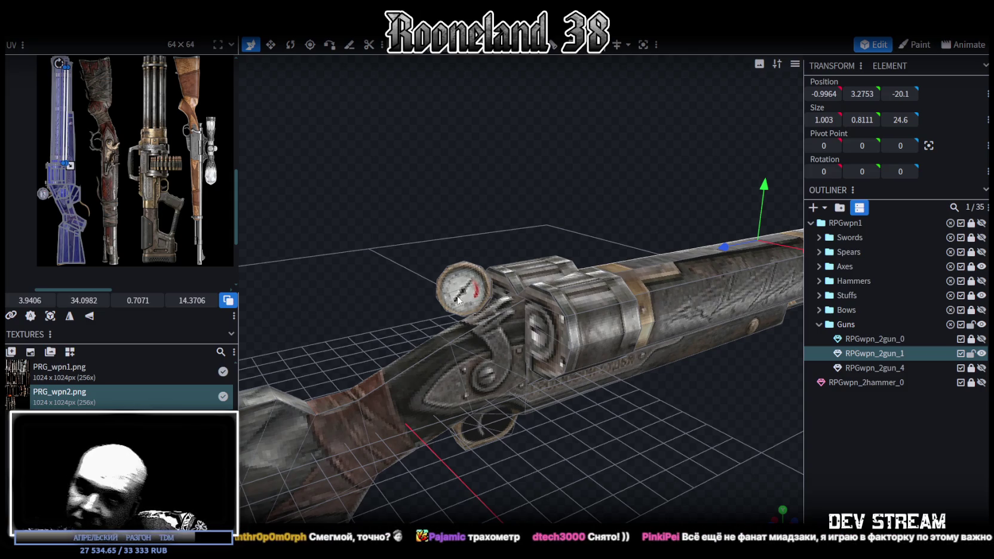
mouse_move(521, 311)
left_mouse_down()
mouse_move(684, 193)
mouse_move(532, 169)
mouse_move(575, 267)
left_mouse_up()
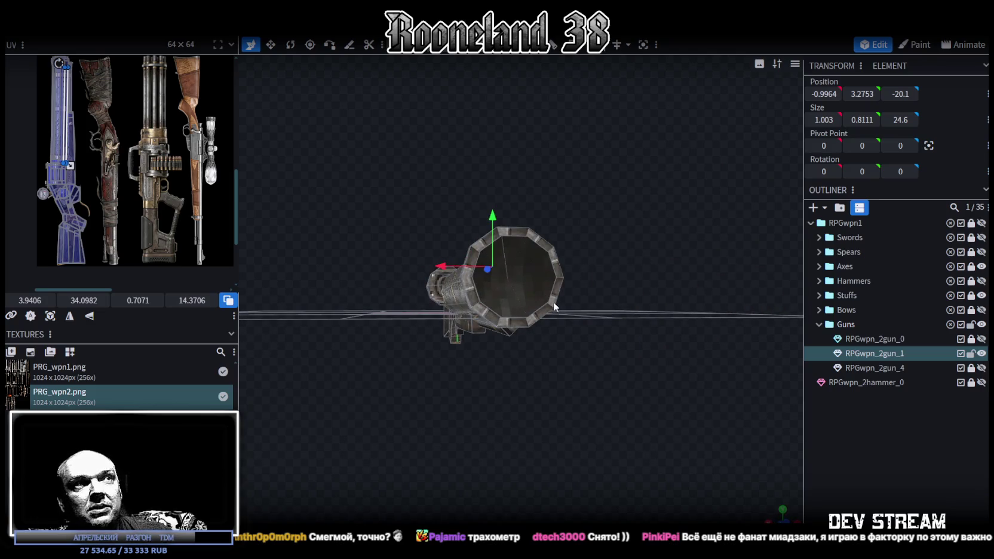
mouse_move(438, 204)
left_mouse_down()
mouse_move(522, 221)
mouse_move(516, 242)
mouse_move(629, 245)
left_mouse_up()
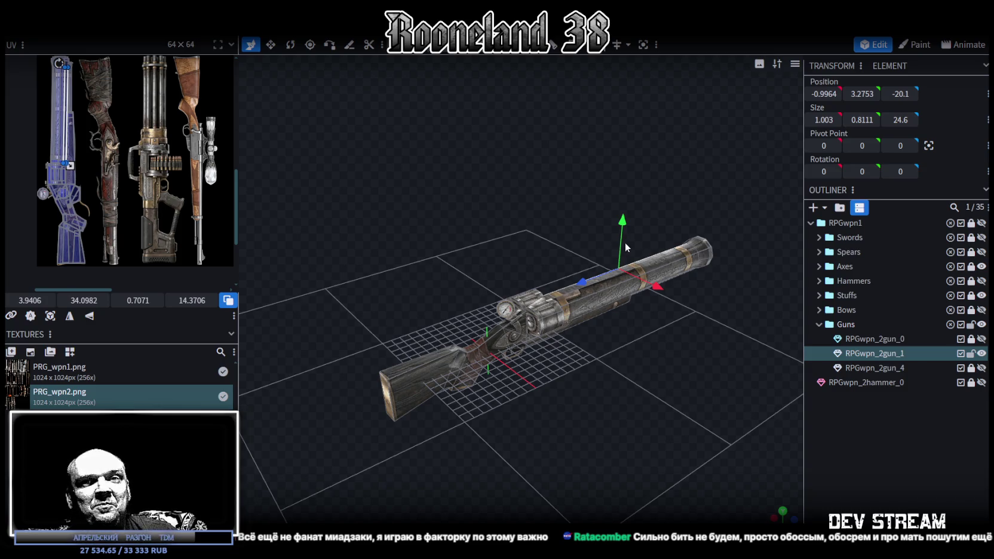
left_click_drag(561, 191, 654, 342)
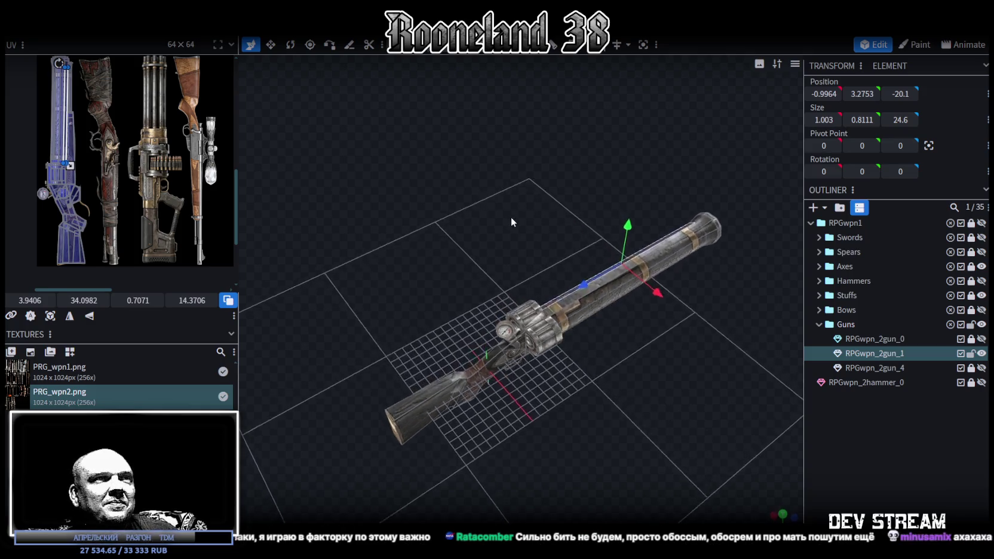
Step: Save the project as RPGweapon.bbmodel and select the long barrel cube
key("ctrl+s")
left_click(536, 261)
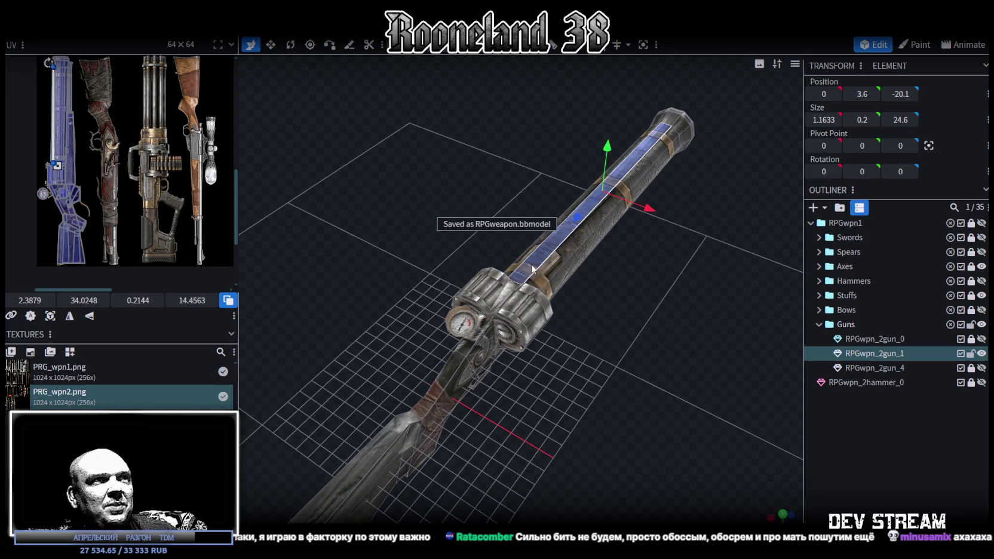
mouse_move(650, 297)
left_mouse_down()
mouse_move(564, 261)
mouse_move(578, 302)
mouse_move(561, 288)
left_mouse_up()
left_click(561, 284)
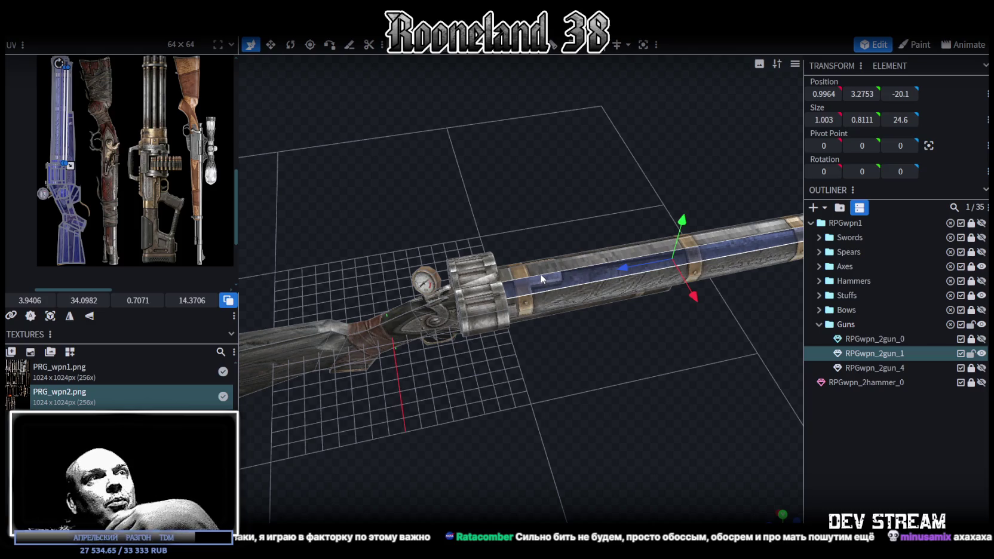
mouse_move(571, 337)
left_mouse_down()
mouse_move(592, 328)
mouse_move(584, 322)
left_mouse_up()
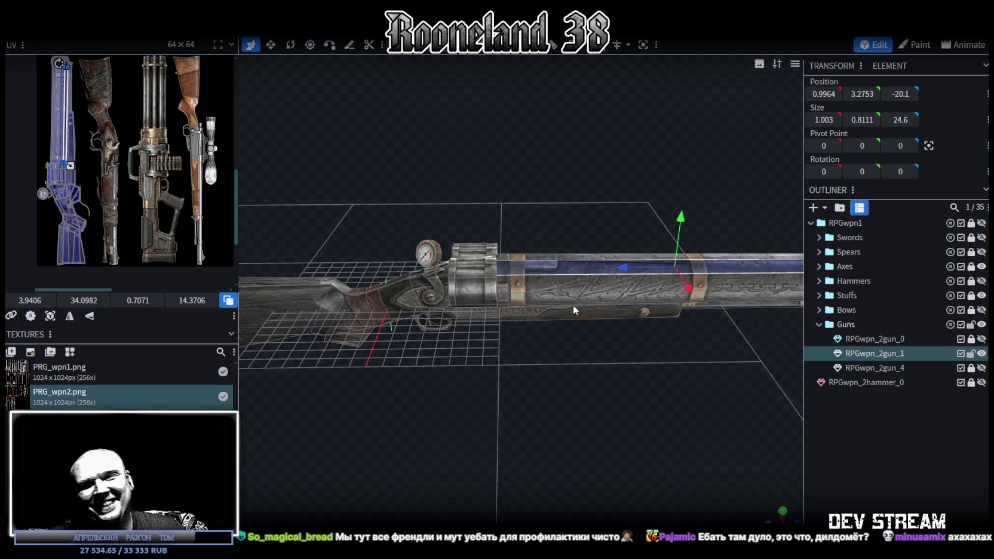
left_click_drag(588, 307, 594, 359)
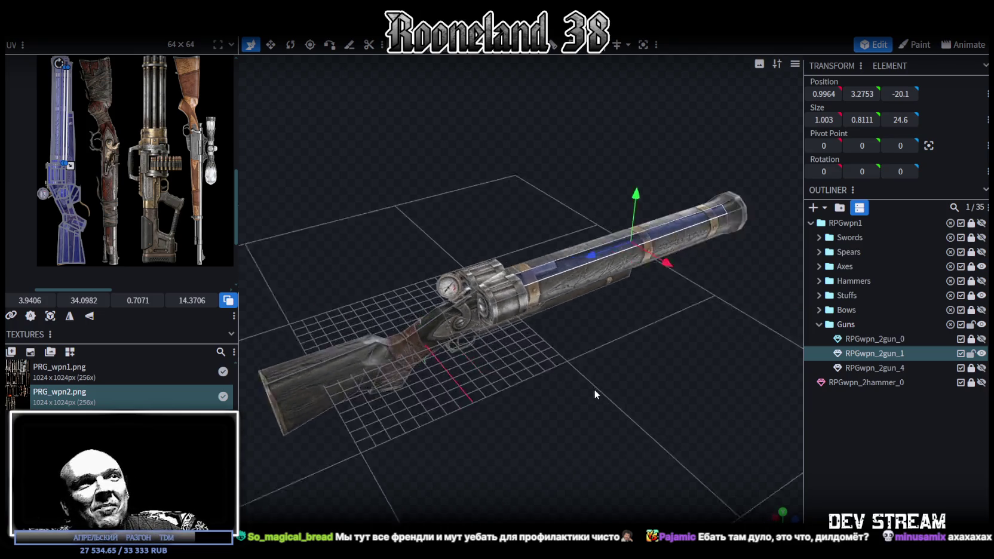
Step: Select the barrel's top face, duplicate to create RPGwpn_2gun_2, and lock RPGwpn_2gun_1
left_click(527, 276)
scroll(612, 382, "down", 2)
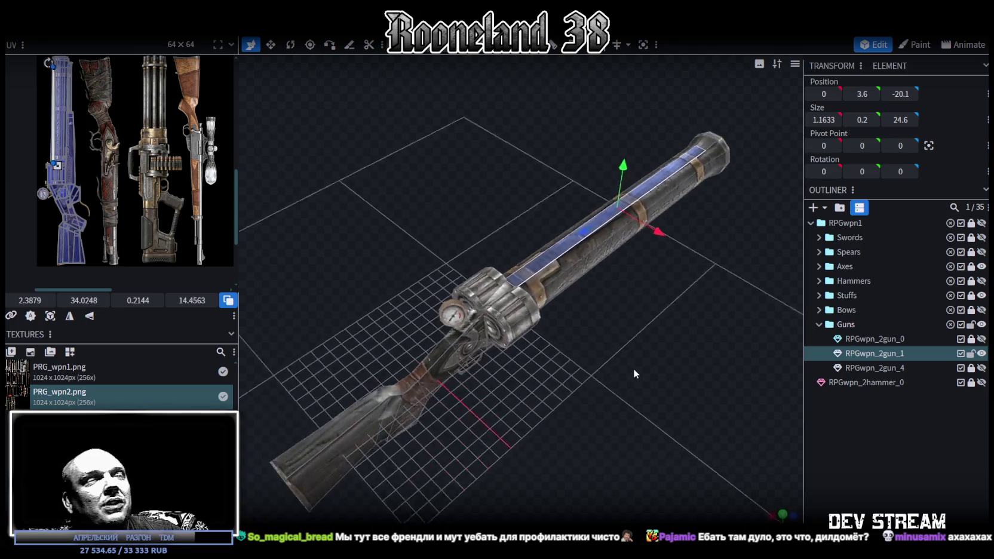
scroll(633, 368, "down", 2)
key("ctrl+d")
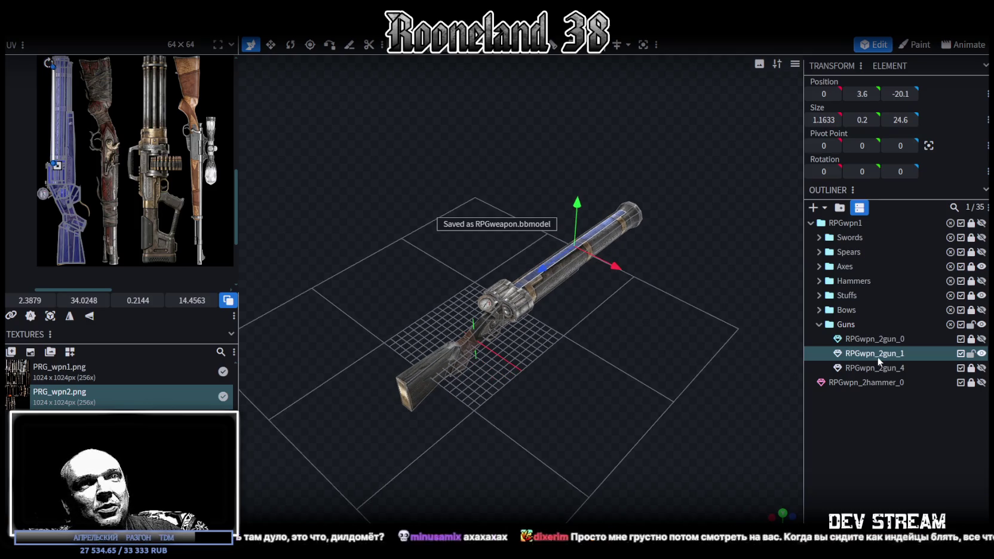
left_click(971, 353)
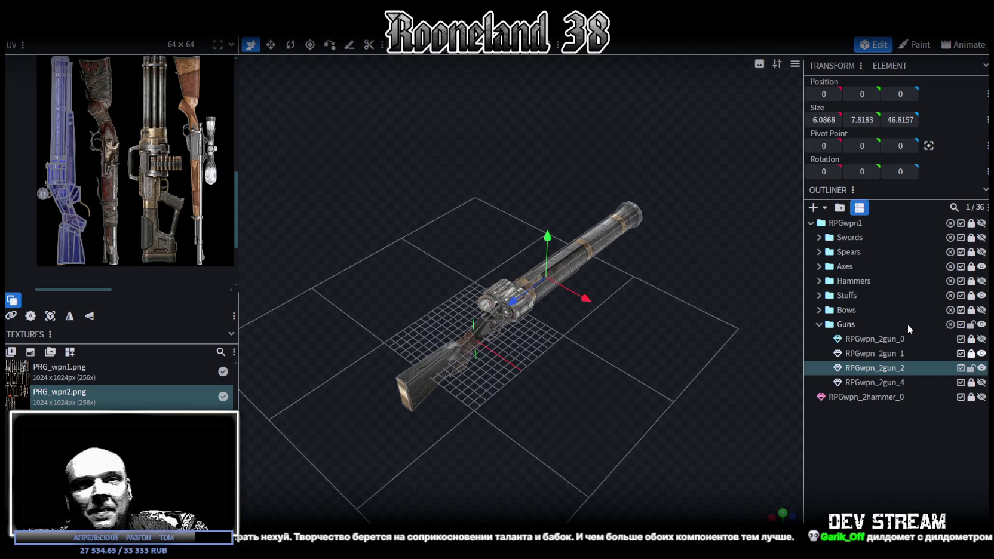
mouse_move(630, 355)
left_mouse_down()
mouse_move(603, 342)
mouse_move(633, 370)
mouse_move(624, 351)
mouse_move(628, 368)
left_mouse_up()
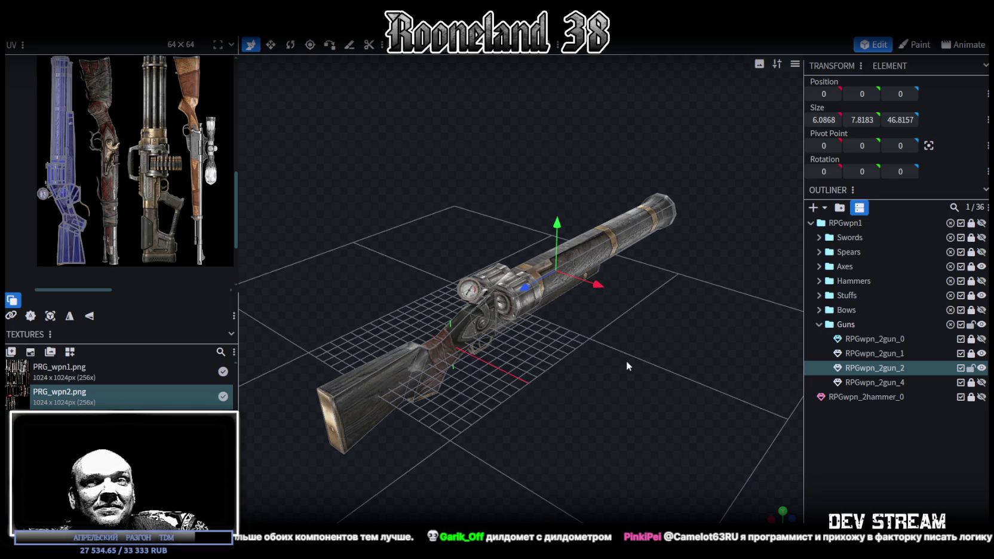
mouse_move(626, 361)
left_mouse_down()
mouse_move(619, 350)
mouse_move(575, 349)
mouse_move(606, 365)
mouse_move(622, 247)
left_mouse_up()
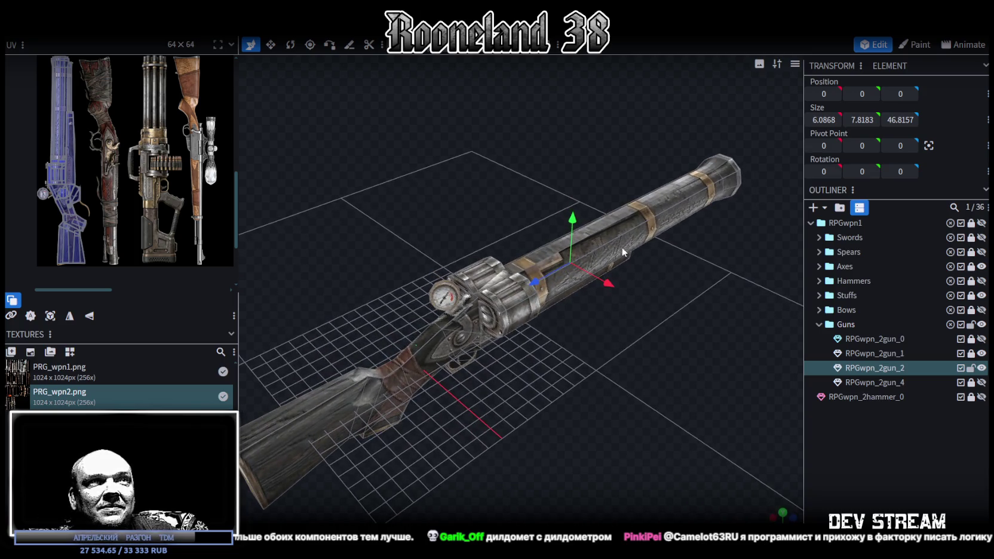
left_click(611, 239)
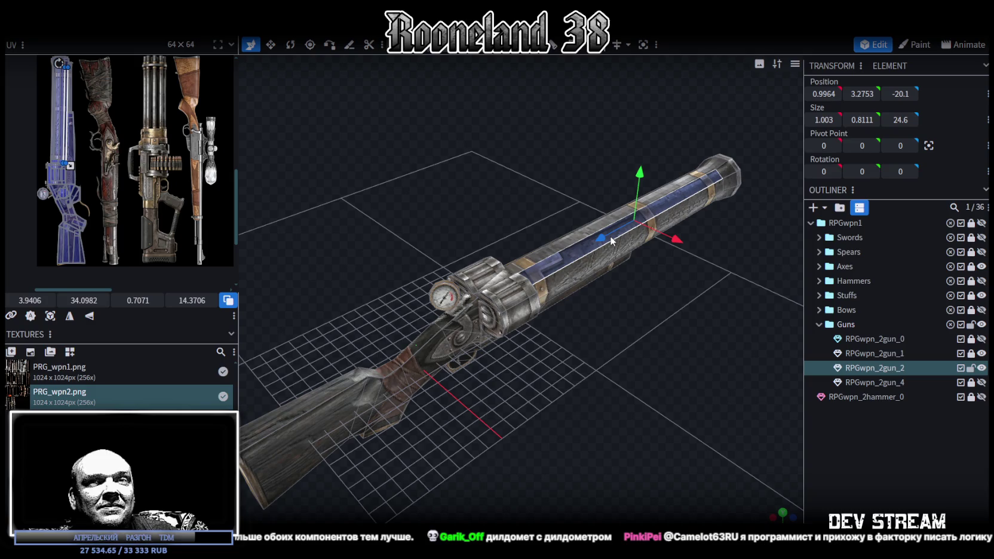
mouse_move(593, 324)
left_mouse_down()
mouse_move(676, 347)
mouse_move(504, 291)
mouse_move(460, 345)
mouse_move(483, 316)
mouse_move(569, 322)
mouse_move(655, 313)
mouse_move(642, 342)
mouse_move(662, 288)
left_mouse_up()
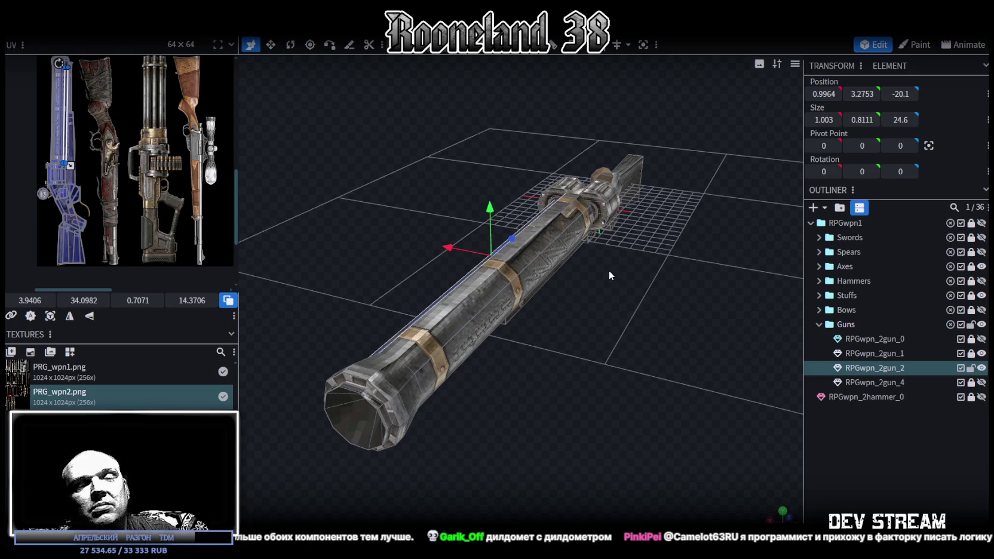
Step: Mirror the blue barrel strip across X so it sits at -0.9964, 3.2753, -20.1
left_click_drag(609, 271, 652, 301)
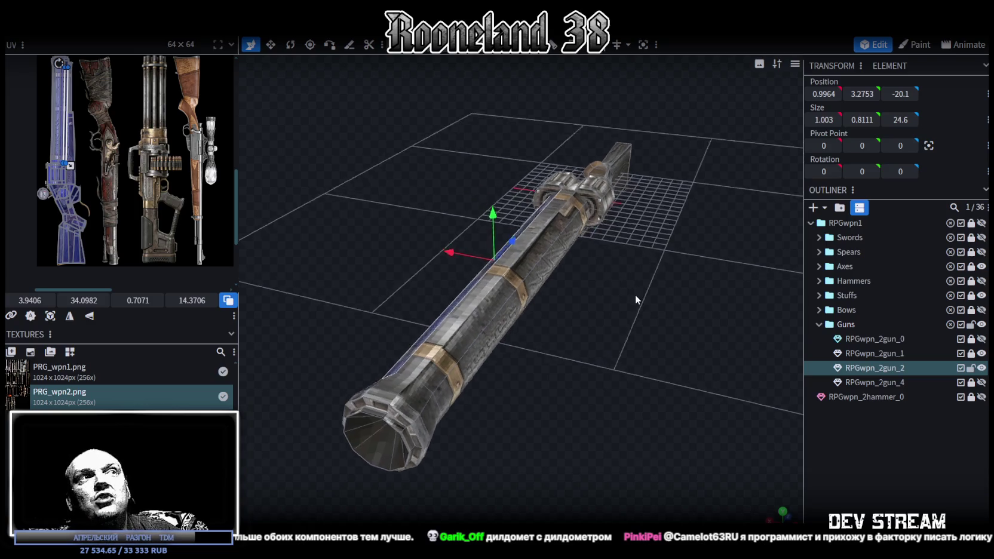
scroll(652, 300, "up", 1)
scroll(651, 300, "up", 1)
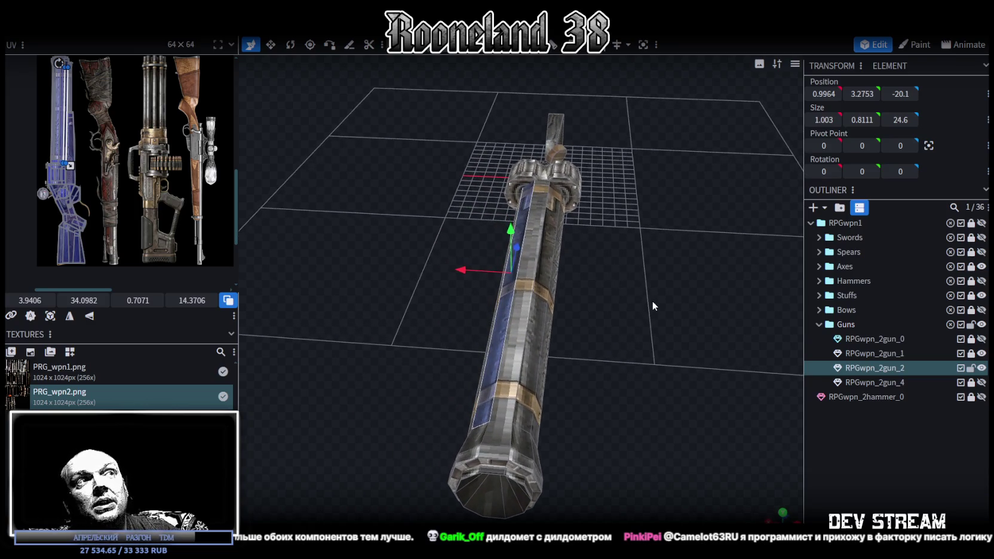
scroll(652, 301, "up", 1)
scroll(648, 300, "up", 1)
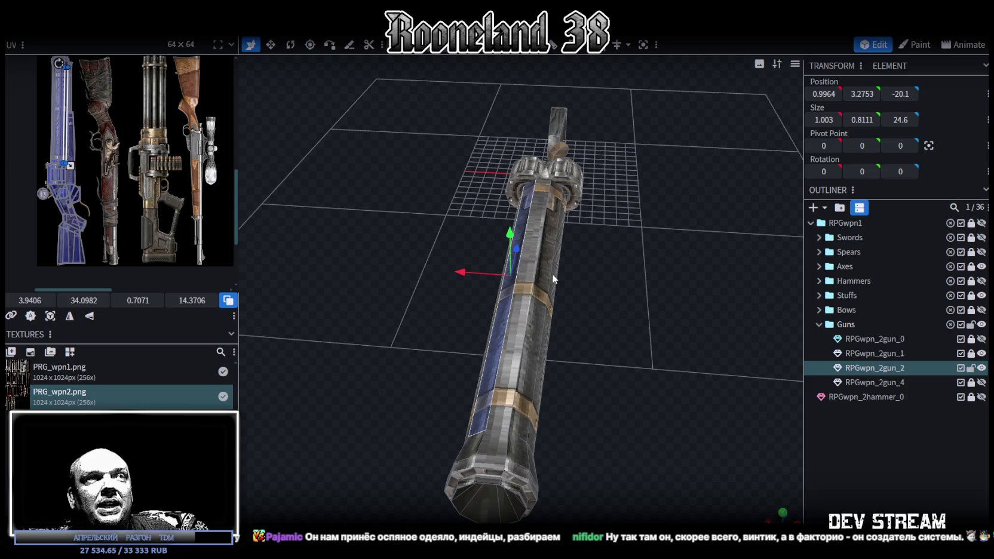
key("ctrl+z")
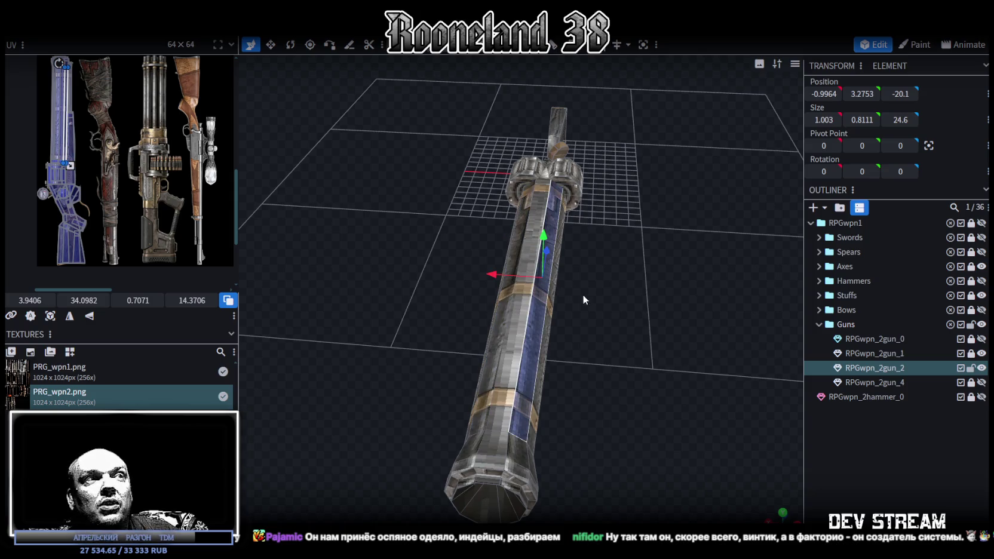
mouse_move(586, 292)
left_mouse_down()
mouse_move(599, 290)
mouse_move(596, 305)
mouse_move(612, 313)
mouse_move(718, 327)
mouse_move(756, 312)
mouse_move(668, 329)
mouse_move(557, 373)
mouse_move(614, 352)
mouse_move(659, 350)
mouse_move(656, 340)
mouse_move(568, 317)
left_mouse_up()
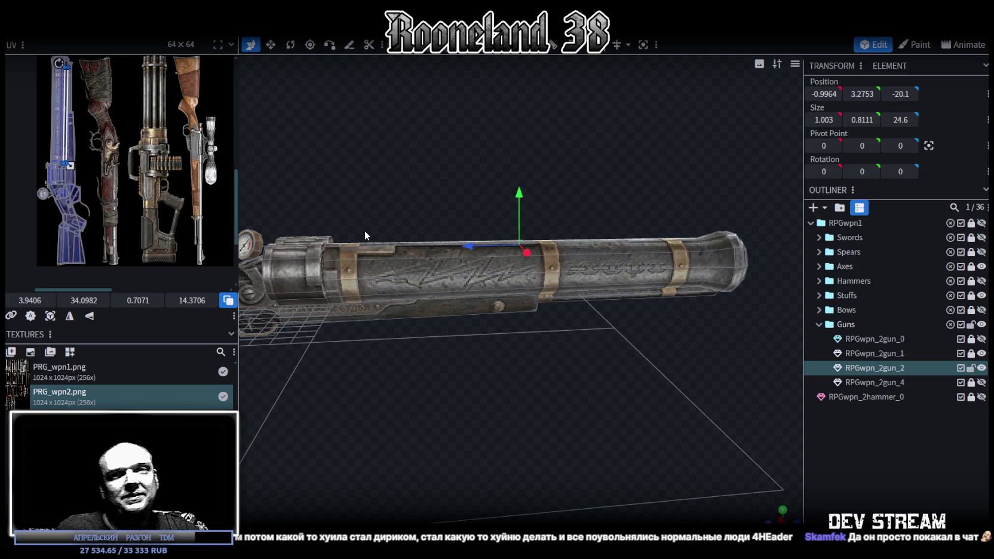
mouse_move(419, 237)
left_mouse_down()
mouse_move(462, 223)
mouse_move(403, 171)
mouse_move(394, 147)
left_mouse_up()
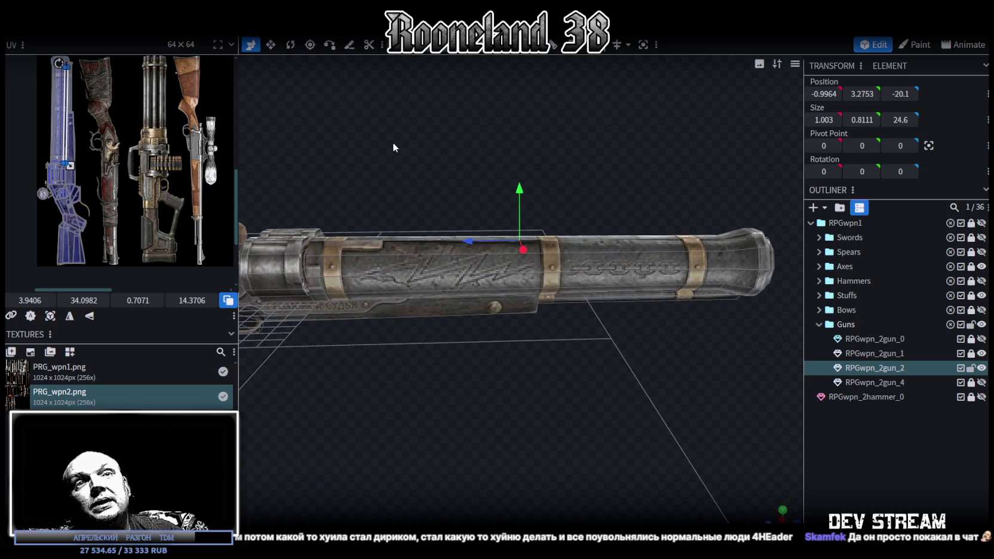
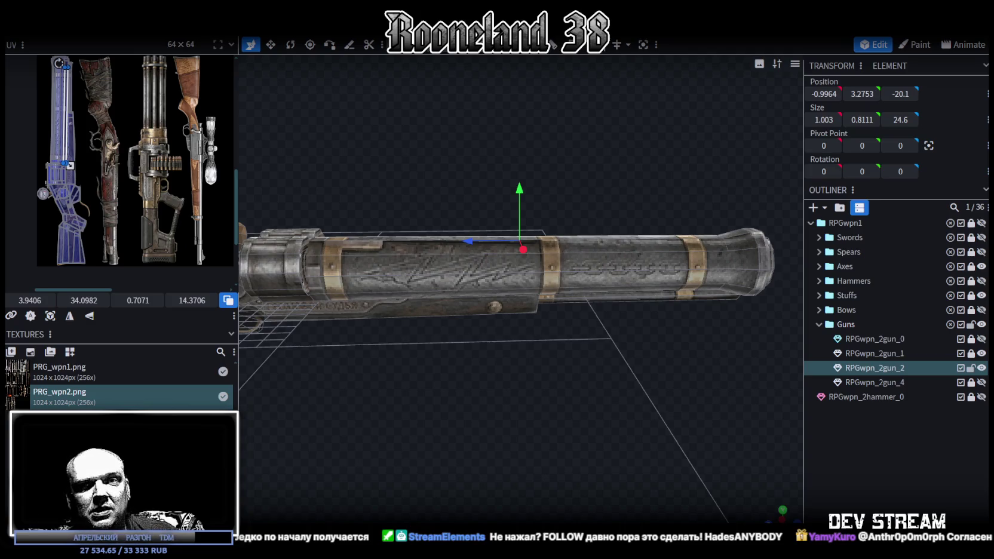
Step: Toggle the RPGwpn_2gun_2 model's visibility and widen the 3D view around the gun
scroll(478, 206, "down", 2)
scroll(534, 301, "down", 2)
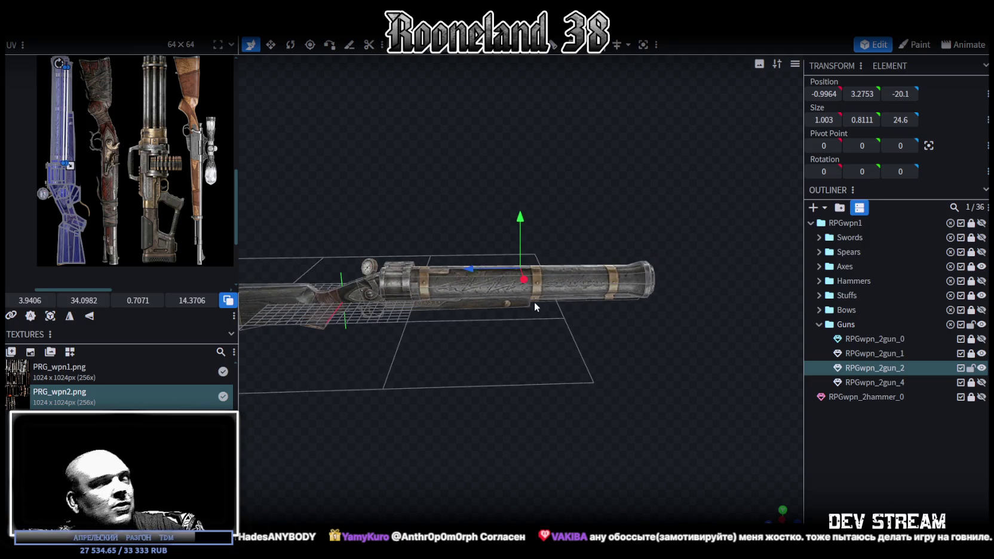
left_click(982, 369)
left_click(981, 369)
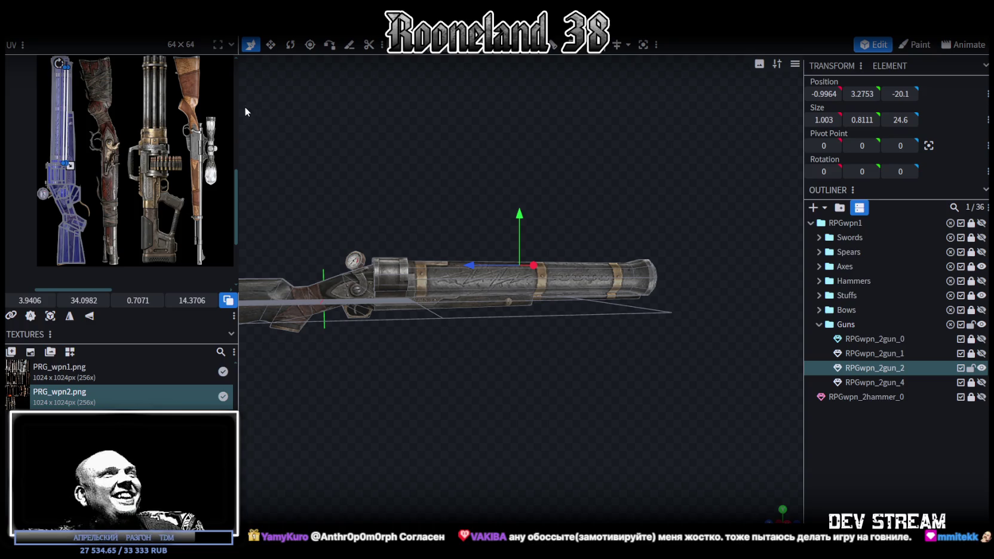
left_click_drag(238, 113, 170, 114)
scroll(409, 185, "up", 2)
mouse_move(410, 172)
left_mouse_down()
mouse_move(416, 188)
mouse_move(447, 160)
left_mouse_up()
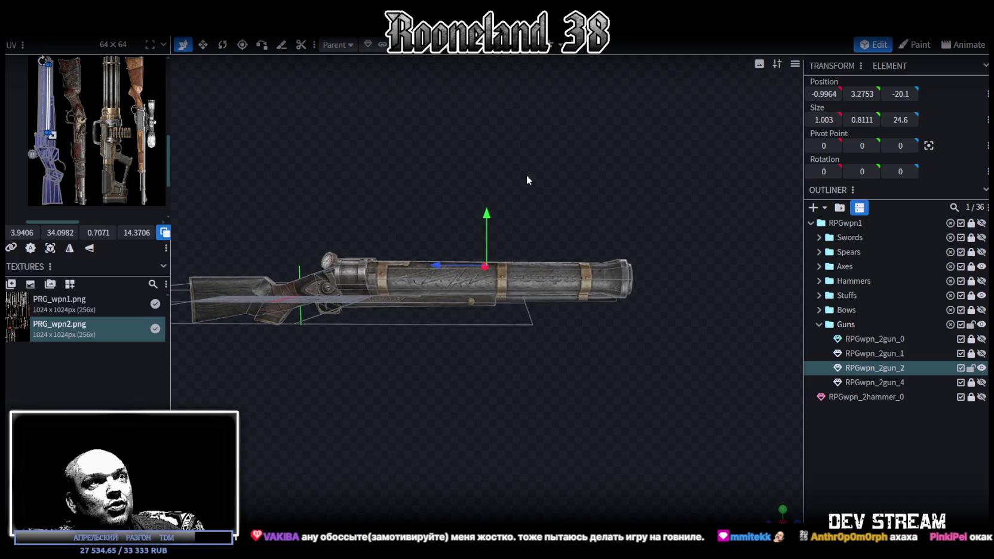
Step: Resize the barrel to 4.1647 × 4 × 27.4 and lift it to Y 5.8
left_click(551, 270)
mouse_move(634, 350)
left_mouse_down()
mouse_move(400, 304)
mouse_move(598, 328)
mouse_move(612, 346)
left_mouse_up()
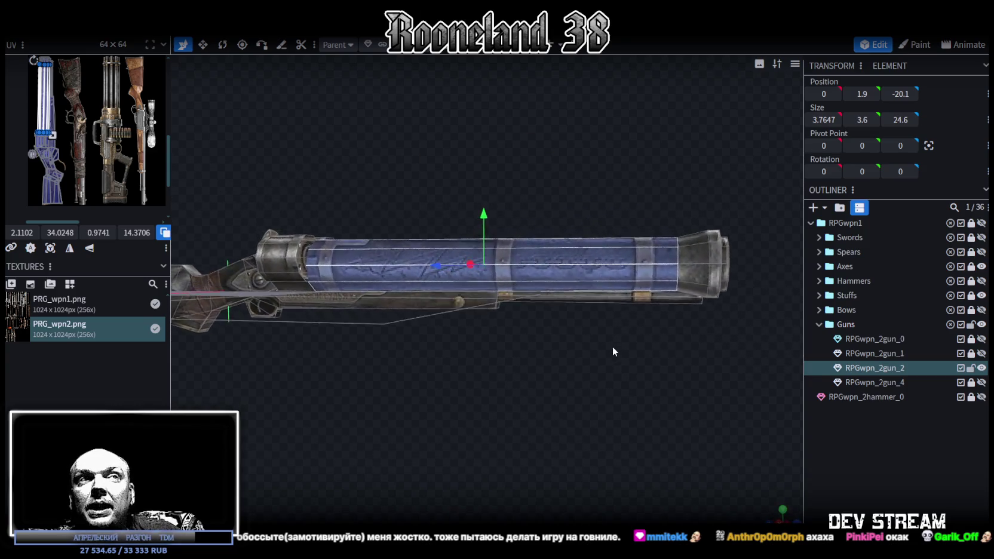
scroll(613, 351, "down", 2)
mouse_move(709, 219)
left_mouse_down("ctrl")
mouse_move(599, 284)
mouse_move(547, 286)
mouse_move(598, 363)
mouse_move(513, 358)
mouse_move(398, 385)
mouse_move(356, 382)
mouse_move(717, 380)
mouse_move(645, 292)
left_mouse_up("ctrl")
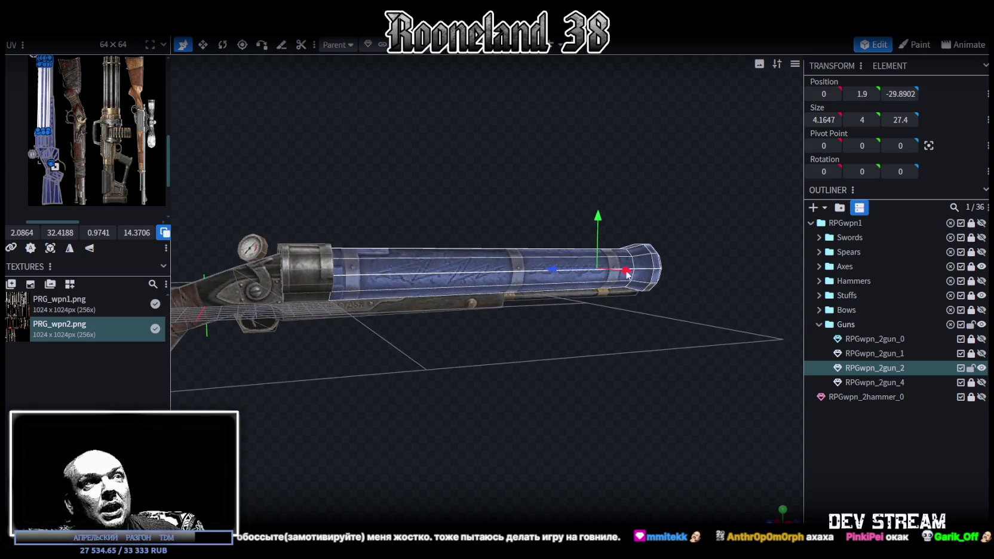
mouse_move(596, 217)
left_mouse_down()
mouse_move(590, 169)
mouse_move(481, 382)
mouse_move(507, 390)
mouse_move(467, 350)
mouse_move(446, 357)
mouse_move(456, 376)
left_mouse_up()
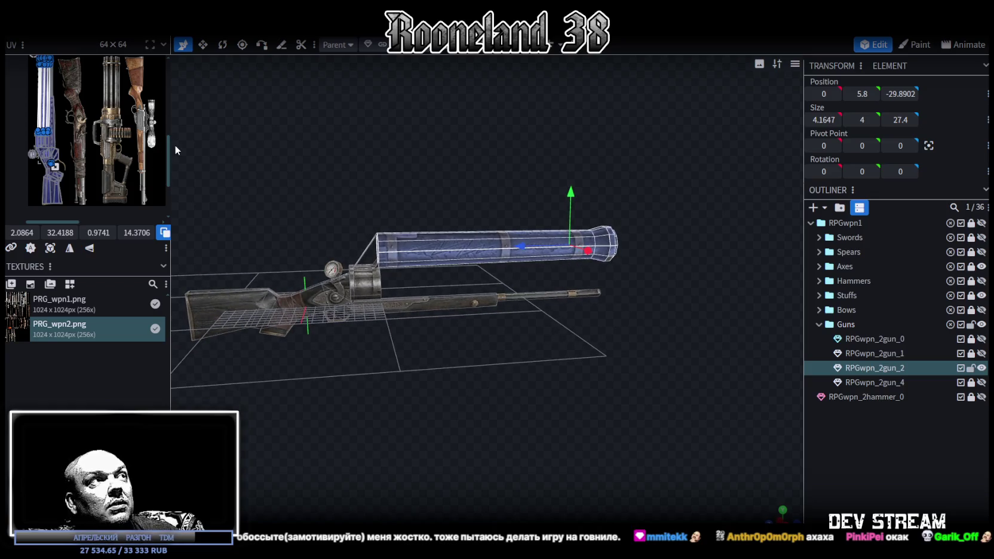
left_click_drag(171, 150, 415, 298)
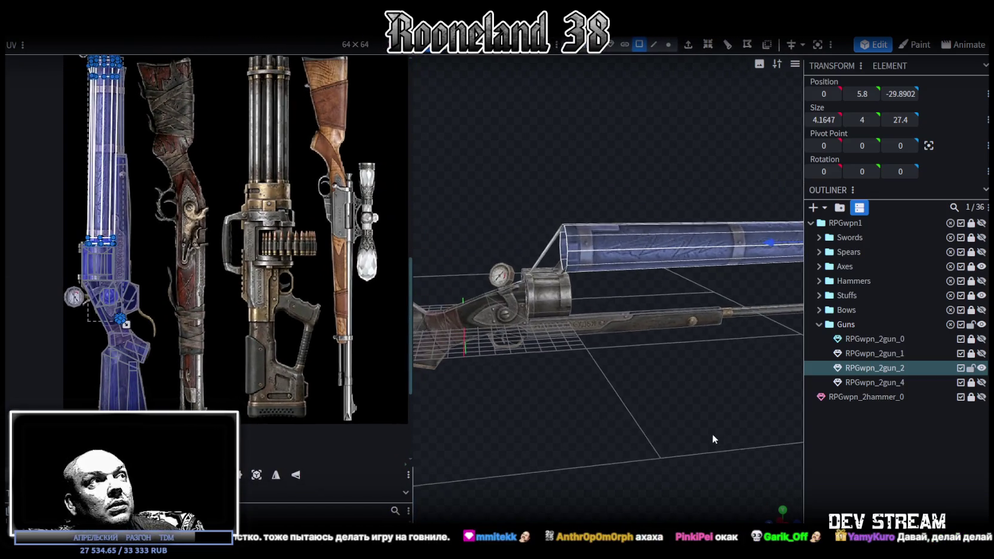
Step: Select the cylinder in front of the gauge, test raising it, then undo the move
mouse_move(528, 316)
left_mouse_down()
mouse_move(664, 411)
mouse_move(647, 402)
mouse_move(608, 289)
left_mouse_up()
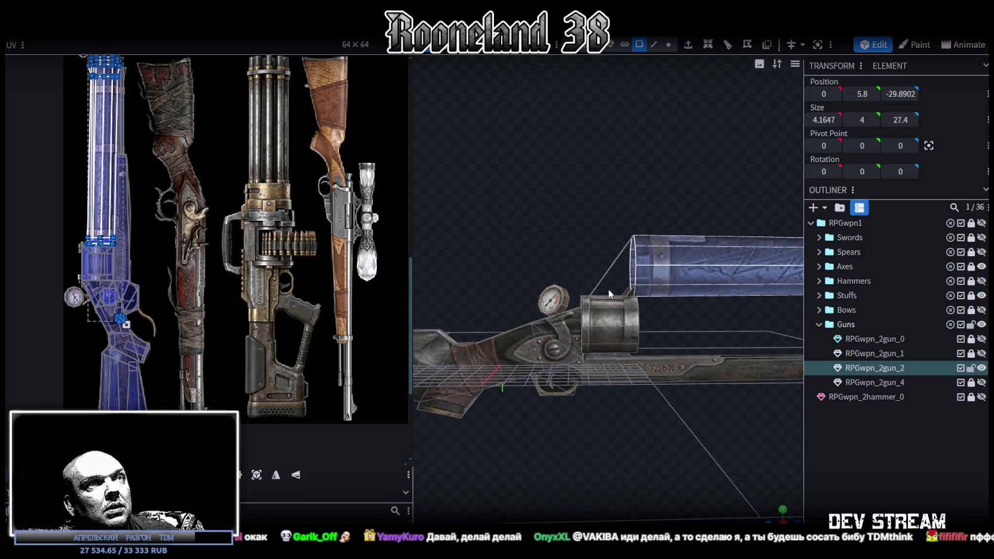
left_click(609, 278)
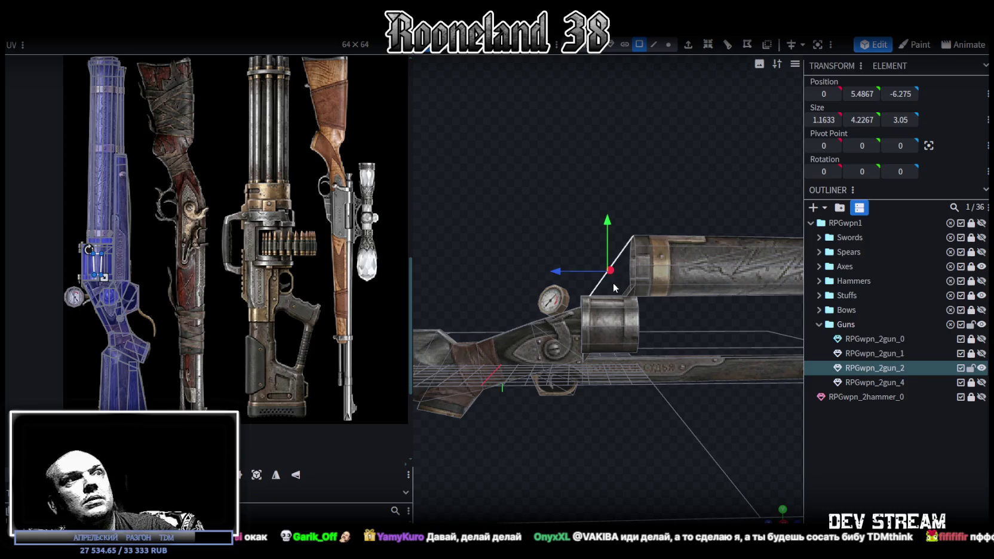
mouse_move(661, 349)
left_mouse_down()
mouse_move(638, 331)
mouse_move(588, 328)
mouse_move(578, 383)
mouse_move(561, 392)
mouse_move(658, 386)
mouse_move(593, 380)
left_mouse_up()
left_click(587, 315)
mouse_move(583, 264)
left_mouse_down()
mouse_move(574, 212)
mouse_move(585, 343)
left_mouse_up()
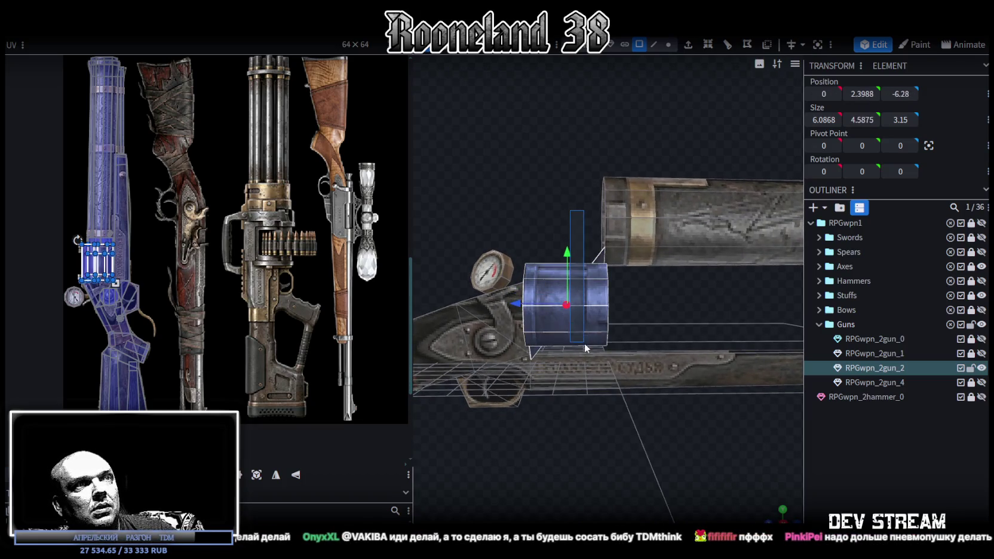
scroll(590, 305, "down", 3)
left_click_drag(580, 251, 556, 153)
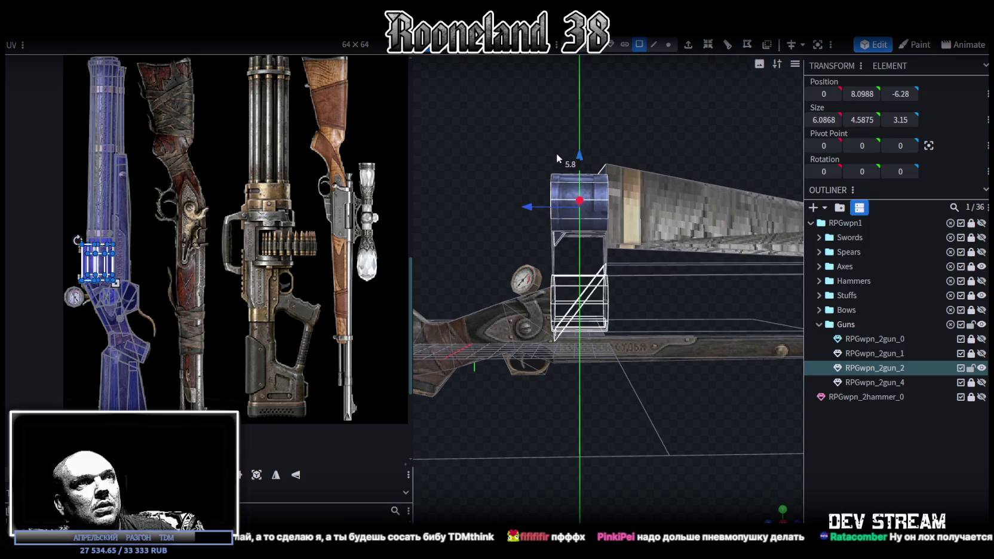
key("ctrl+z")
scroll(606, 254, "up", 1)
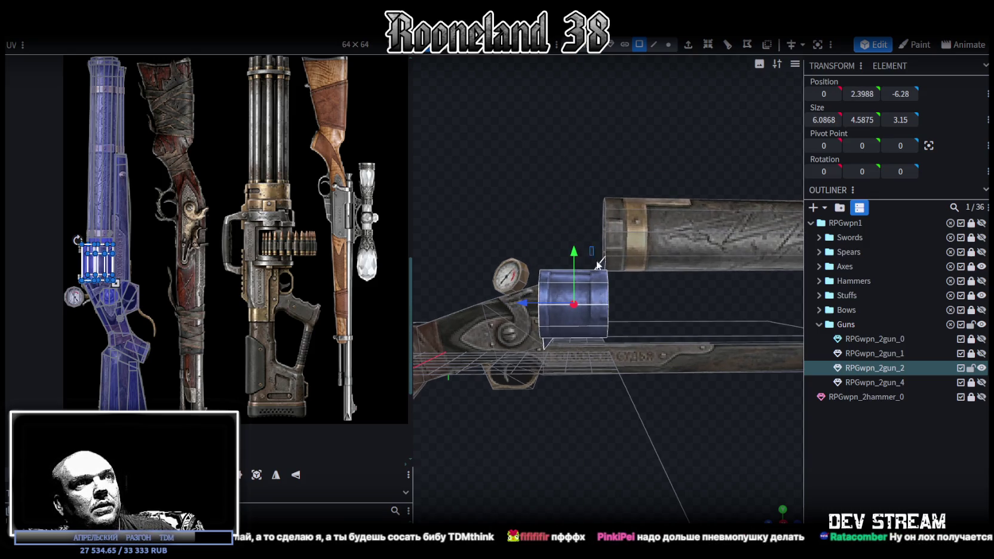
Step: Narrow the cylinder to about 3 wide, then select the long barrel element on top
key("ctrl+z")
left_click_drag(646, 323, 625, 294)
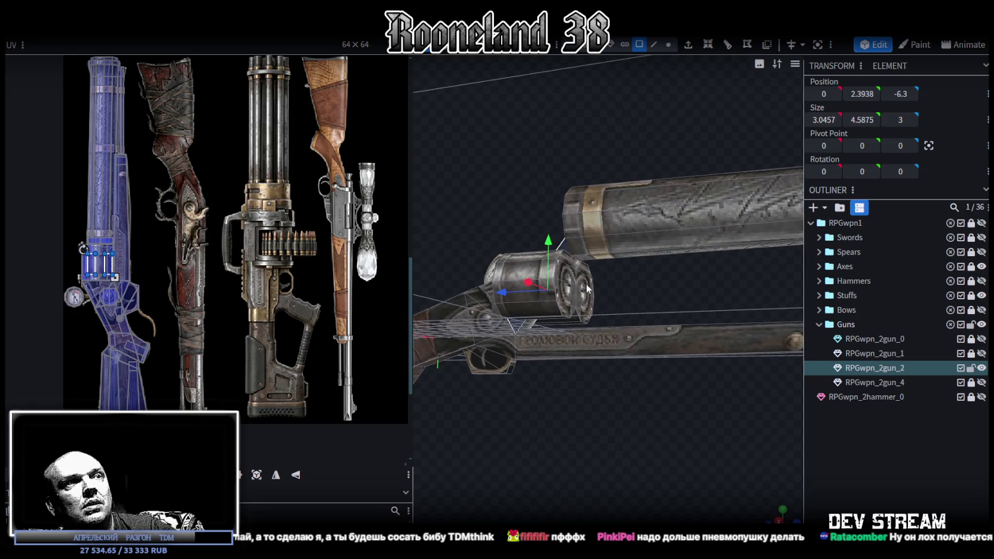
key("ctrl+z")
left_click(529, 329)
mouse_move(532, 173)
left_mouse_down()
mouse_move(635, 350)
mouse_move(711, 340)
mouse_move(713, 330)
mouse_move(574, 336)
mouse_move(583, 339)
left_mouse_up()
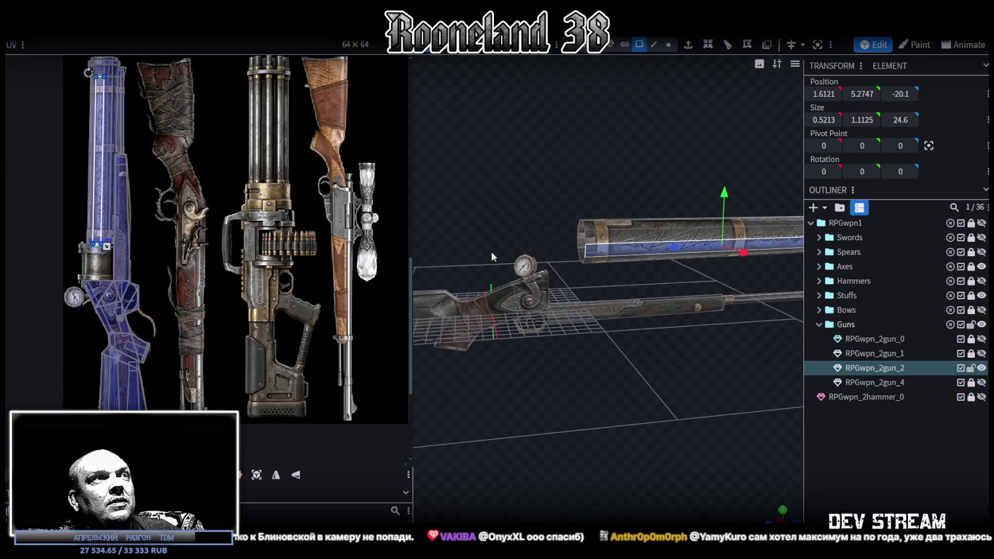
Step: Select the pressure gauge on the receiver, undo its last adjustment, and delete it
left_click_drag(410, 227, 436, 263)
mouse_move(633, 378)
left_mouse_down()
mouse_move(599, 344)
mouse_move(609, 338)
mouse_move(595, 354)
mouse_move(646, 389)
mouse_move(647, 420)
mouse_move(624, 387)
mouse_move(659, 425)
mouse_move(621, 421)
mouse_move(571, 204)
mouse_move(582, 188)
left_mouse_up()
scroll(623, 387, "up", 3)
scroll(603, 371, "up", 3)
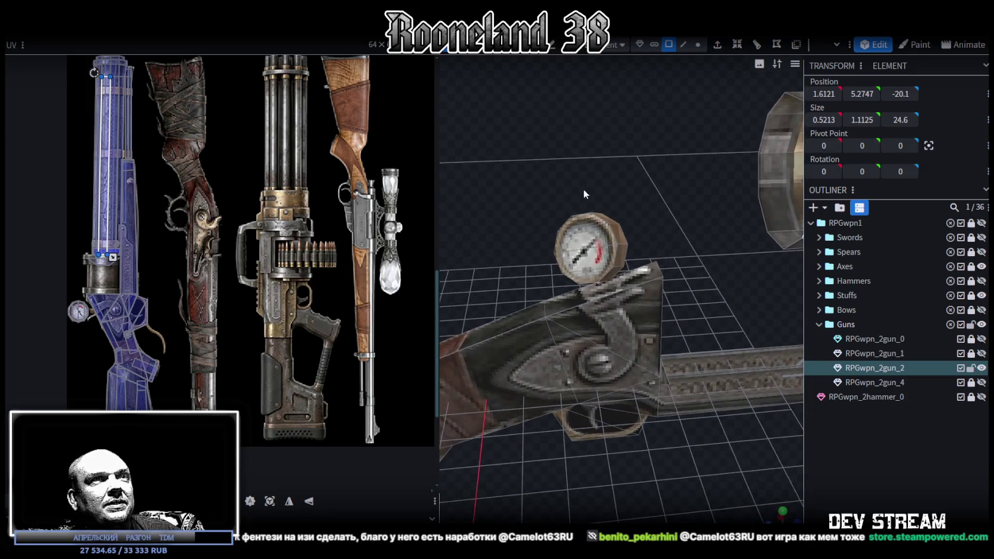
left_click(588, 244)
mouse_move(654, 227)
left_mouse_down()
mouse_move(636, 227)
mouse_move(610, 250)
mouse_move(611, 203)
mouse_move(585, 169)
left_mouse_up()
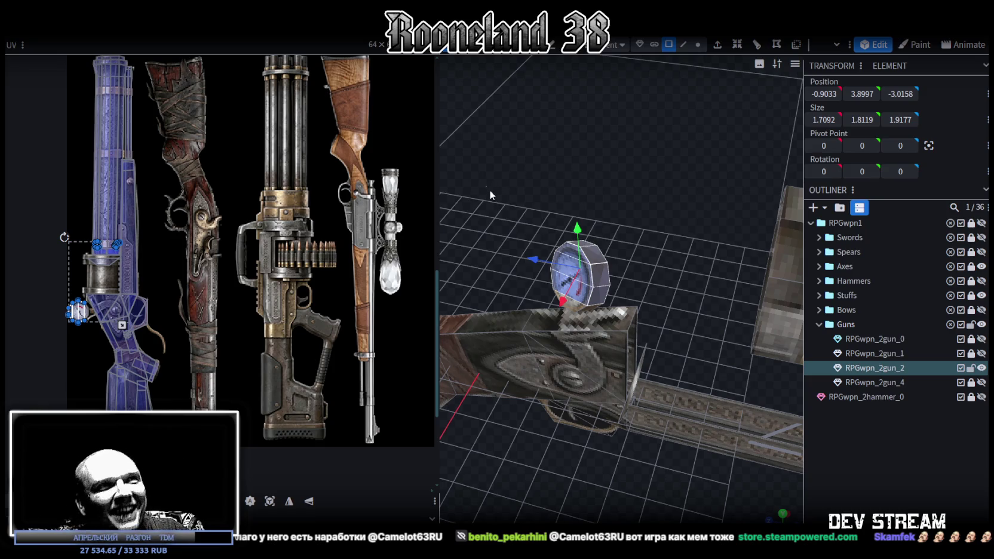
key("ctrl+z")
mouse_move(668, 301)
left_mouse_down()
mouse_move(695, 239)
mouse_move(593, 245)
left_mouse_up()
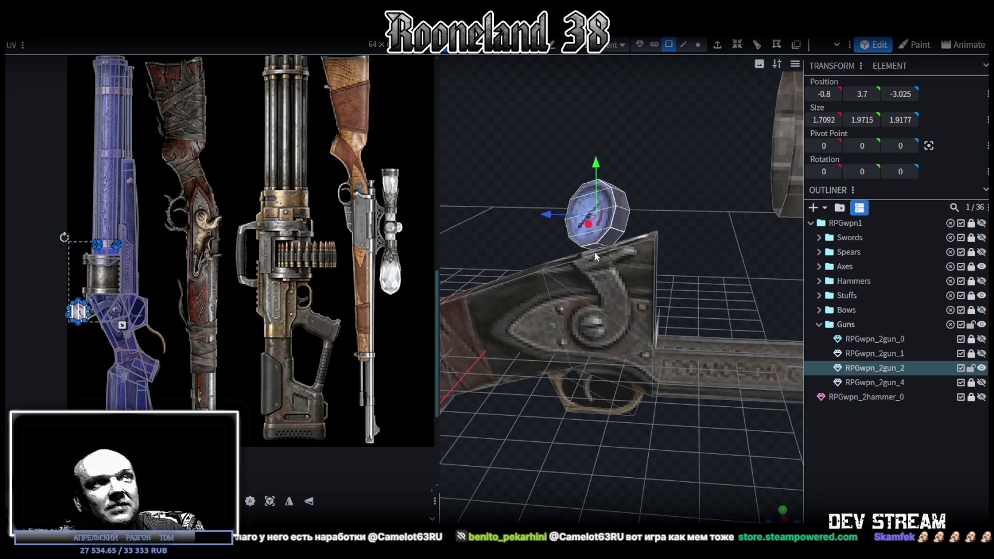
key("ctrl+z")
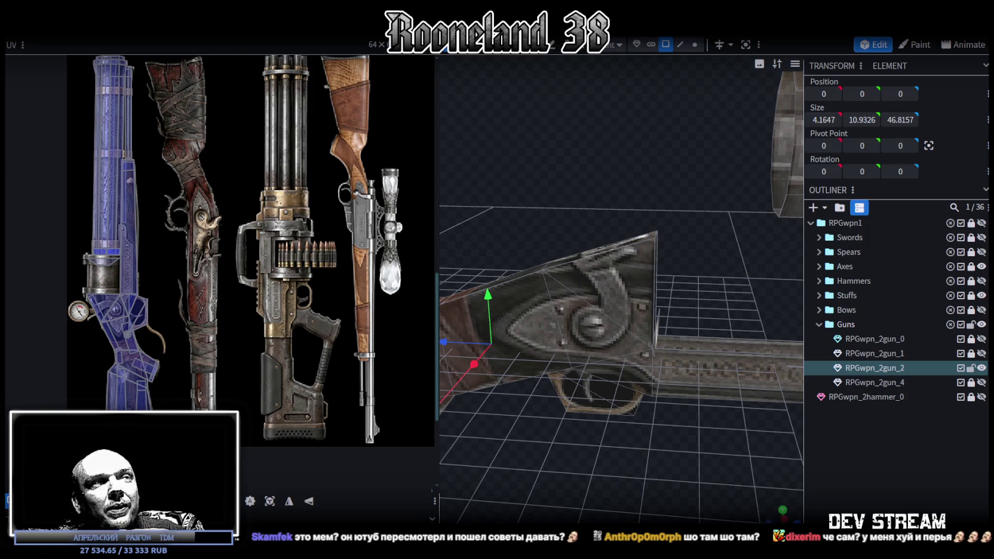
mouse_move(689, 414)
left_mouse_down()
mouse_move(758, 444)
mouse_move(695, 391)
left_mouse_up()
left_click(628, 301)
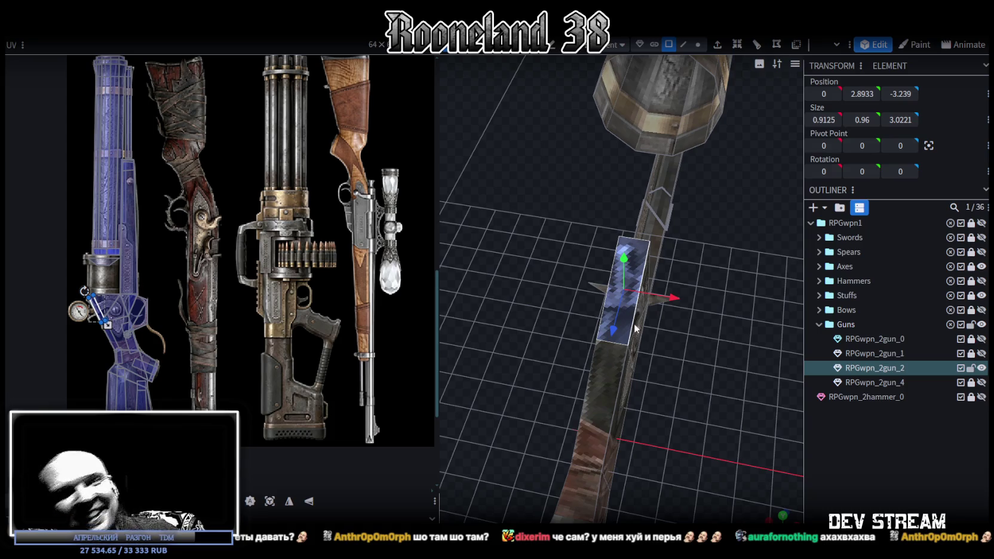
mouse_move(678, 354)
left_mouse_down()
mouse_move(642, 369)
mouse_move(587, 344)
mouse_move(578, 371)
mouse_move(619, 360)
mouse_move(503, 325)
left_mouse_up()
left_click(535, 349)
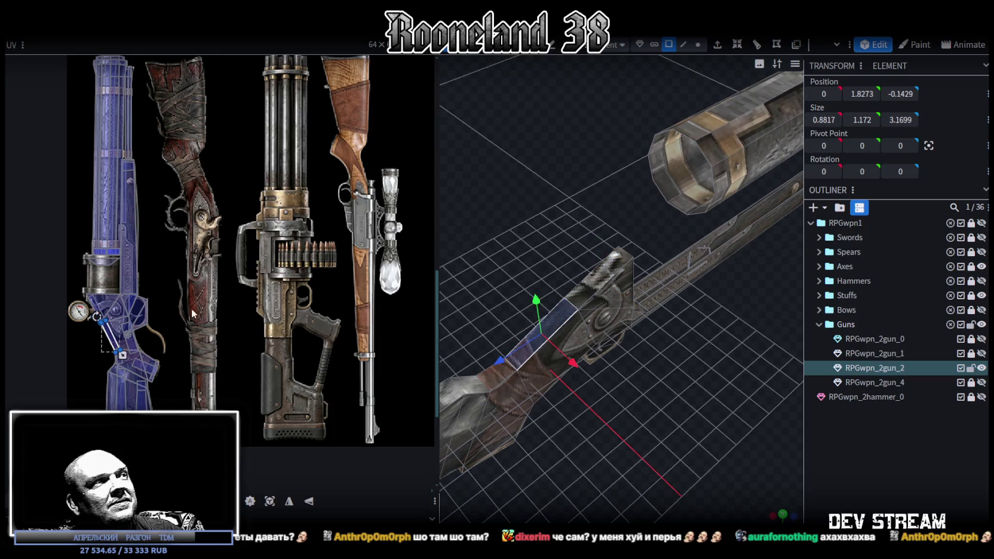
scroll(192, 307, "down", 2)
scroll(192, 307, "down", 2)
left_click_drag(620, 428, 556, 358)
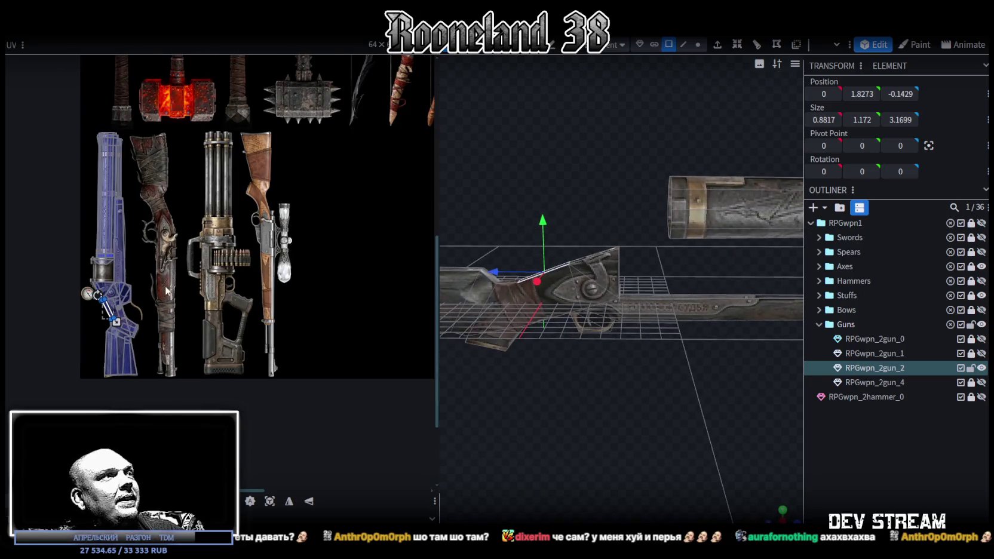
Step: Zoom in on the stock, switch to vertex selection, and pick a vertex on it
mouse_move(668, 402)
left_mouse_down()
mouse_move(706, 394)
mouse_move(616, 372)
left_mouse_up()
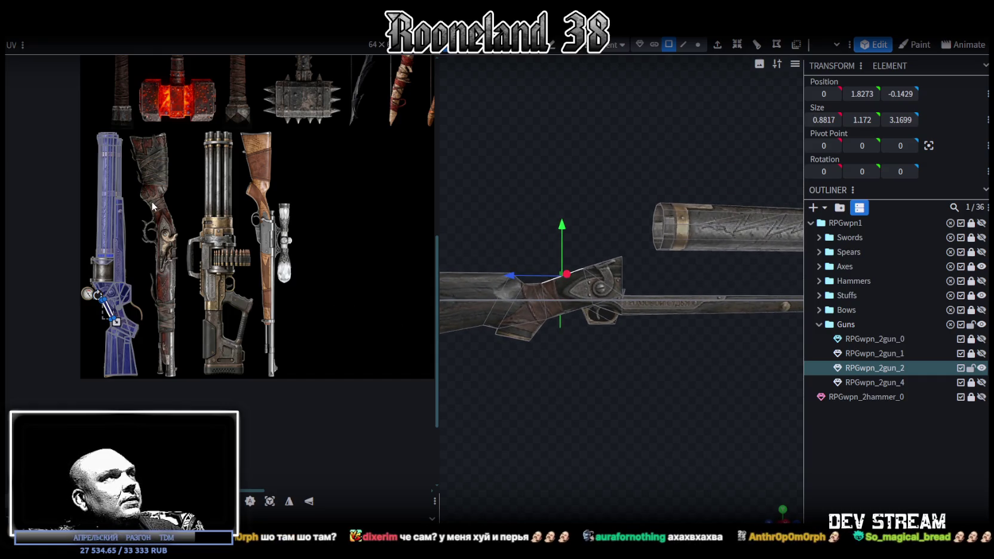
right_click_drag(555, 412, 585, 385)
scroll(578, 371, "up", 2)
scroll(578, 370, "up", 2)
scroll(578, 368, "up", 2)
scroll(581, 356, "up", 3)
scroll(581, 355, "up", 2)
scroll(586, 354, "up", 2)
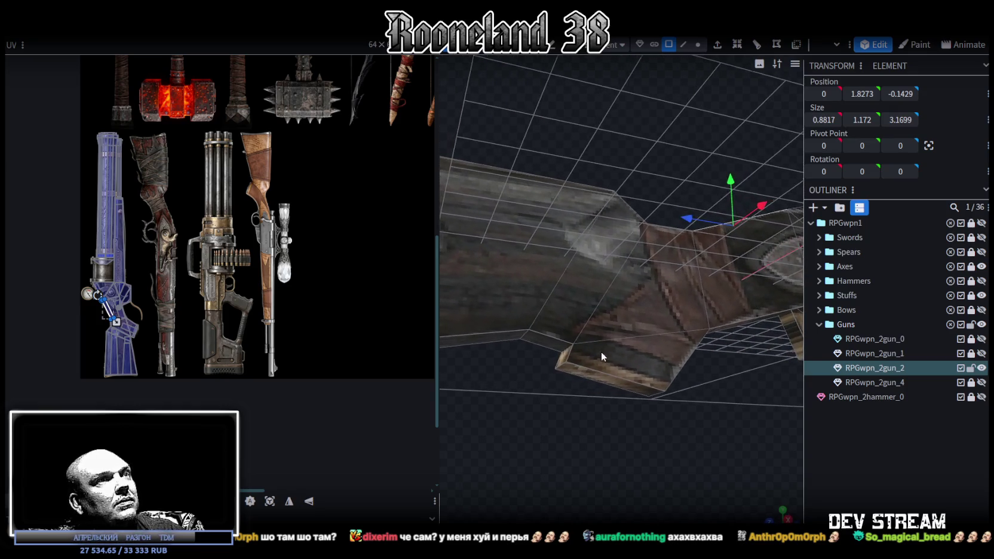
left_click_drag(567, 413, 583, 359)
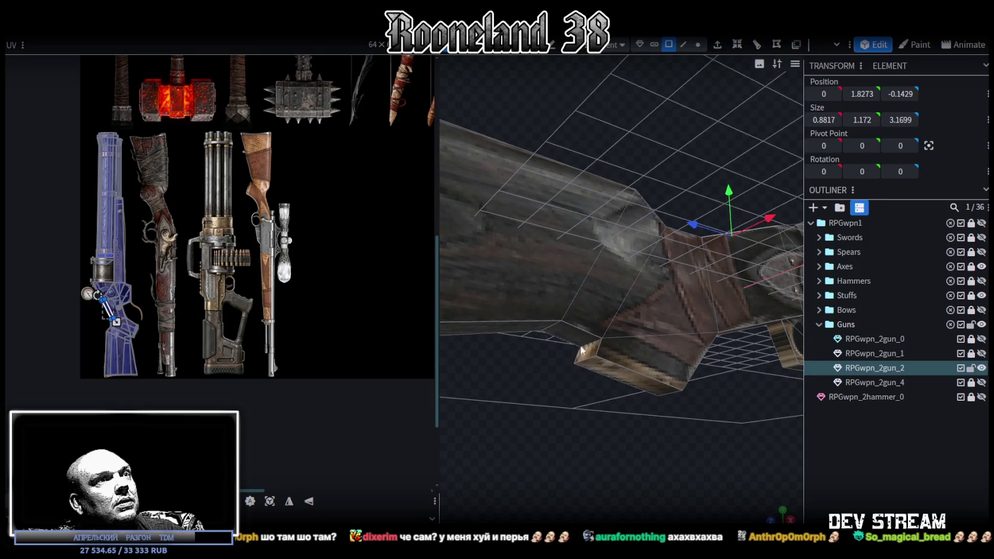
left_click(586, 351)
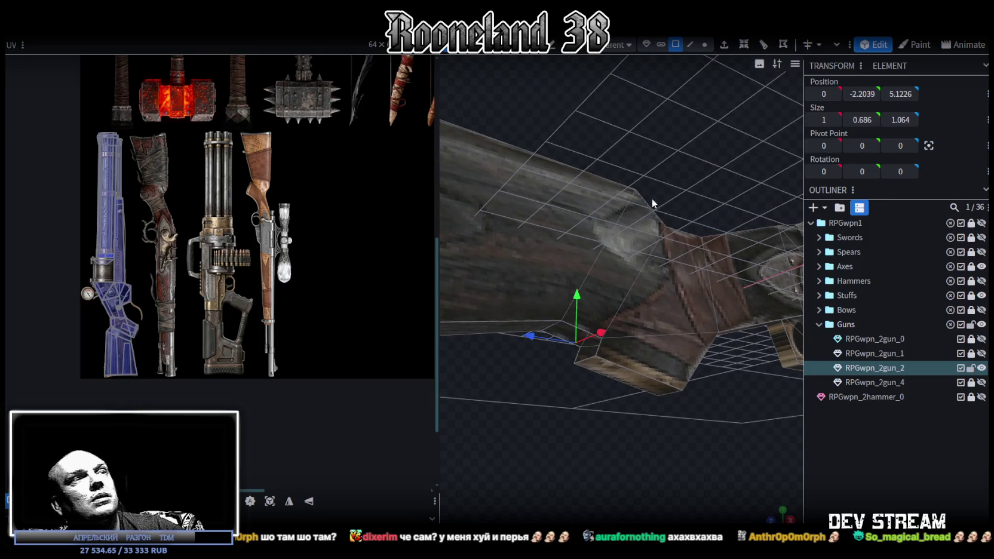
left_click(698, 44)
left_click(545, 329)
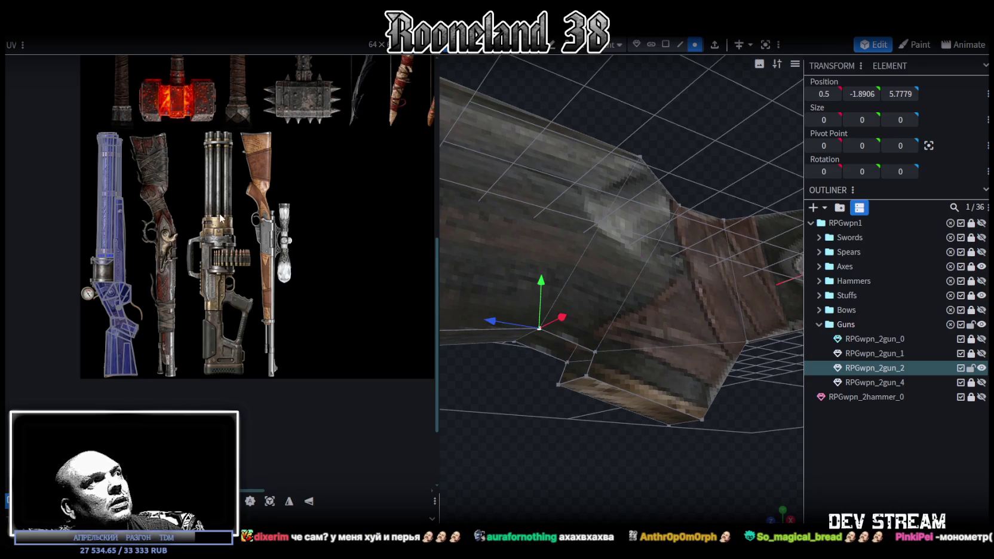
Step: Adjust the stock's bottom edges and merge a corner vertex into its neighbour
left_click_drag(471, 365, 533, 430)
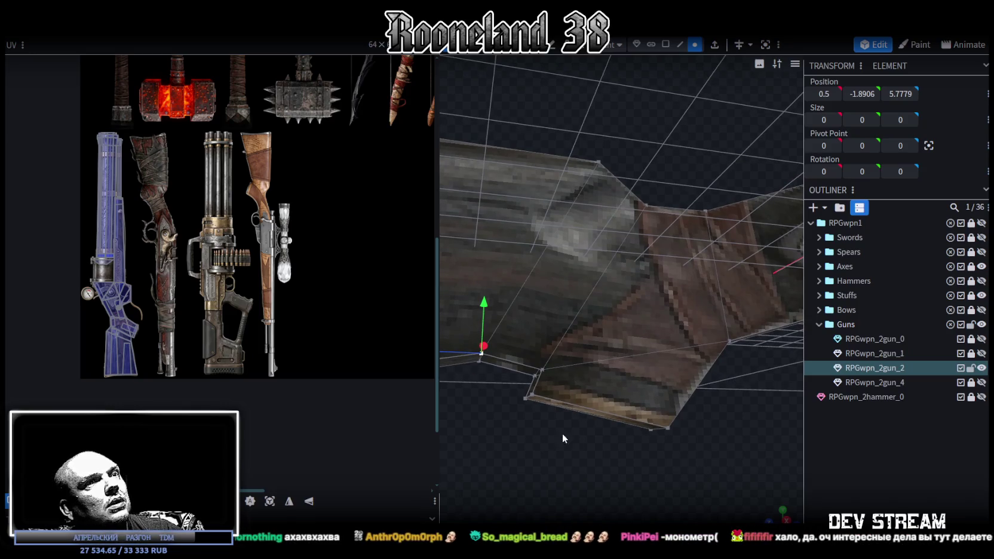
mouse_move(674, 448)
left_mouse_down()
mouse_move(651, 462)
mouse_move(540, 435)
left_mouse_up()
left_click(648, 433)
left_click_drag(586, 381, 584, 395)
left_click_drag(480, 463, 522, 452)
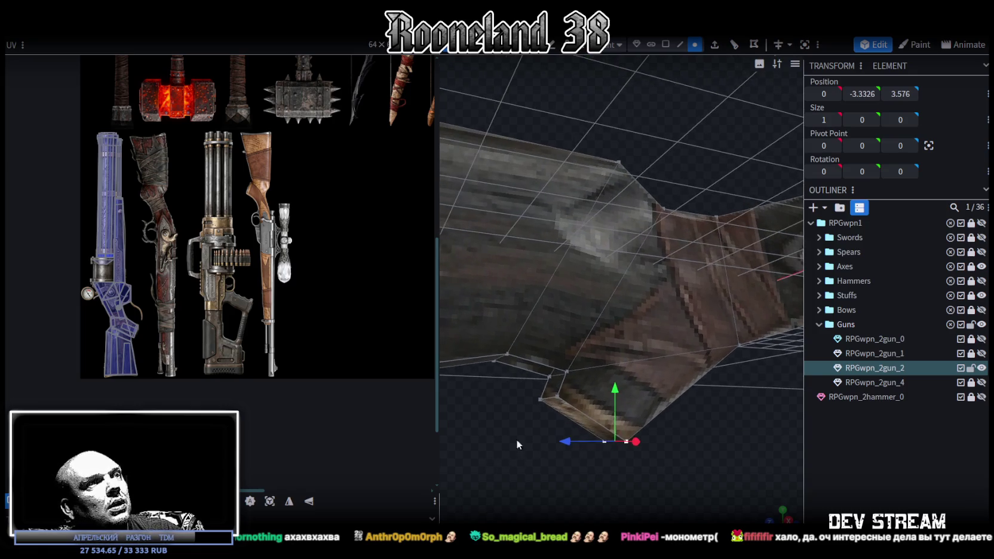
left_click(509, 354)
mouse_move(495, 403)
left_mouse_down()
mouse_move(485, 361)
mouse_move(534, 412)
left_mouse_up()
left_click(485, 338)
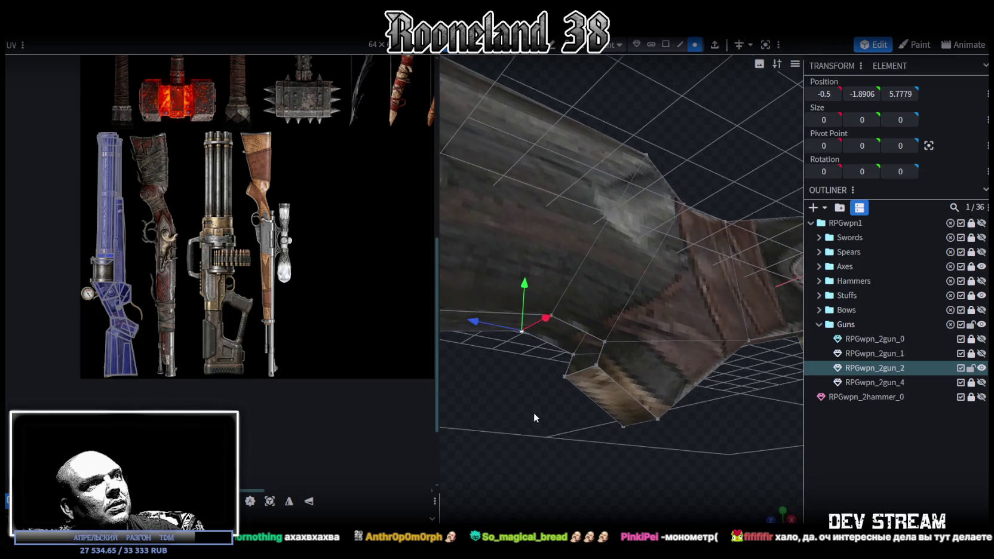
left_click(575, 356, "shift")
right_click(567, 372)
left_click(691, 129)
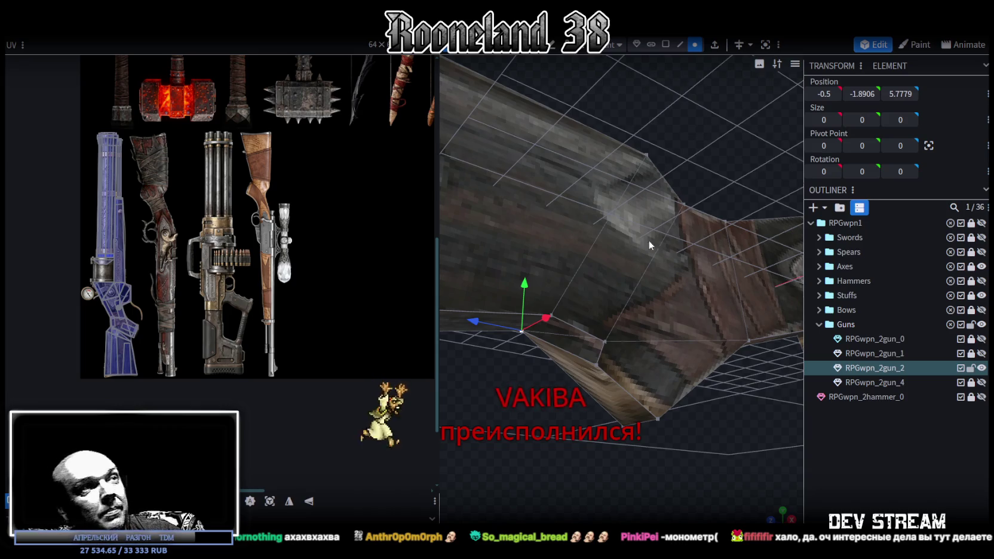
Step: Merge three vertices on the stock's underside into a single point at center
left_click(550, 315)
left_click(605, 342, "shift")
left_click(596, 365, "shift")
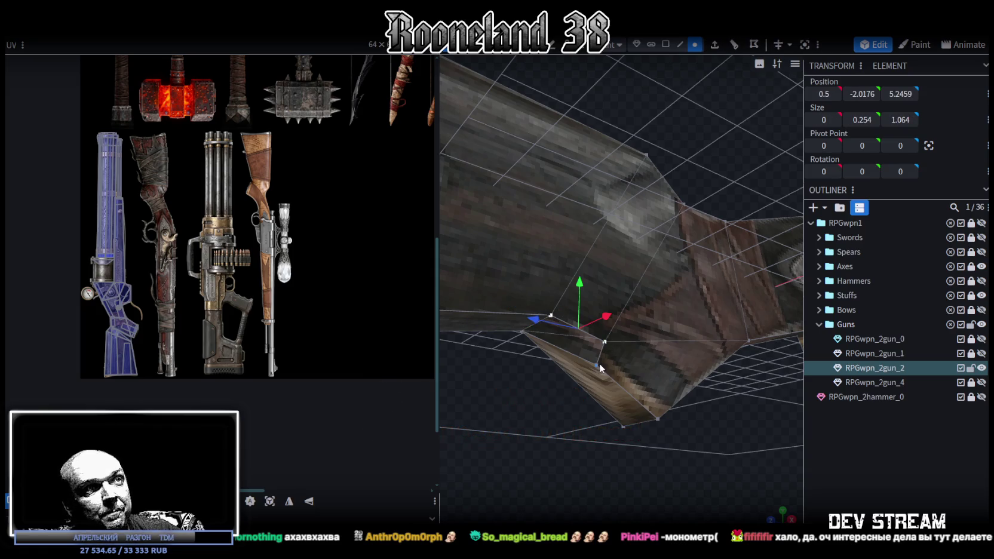
right_click(600, 363)
left_click(743, 124)
left_click_drag(613, 441, 572, 465)
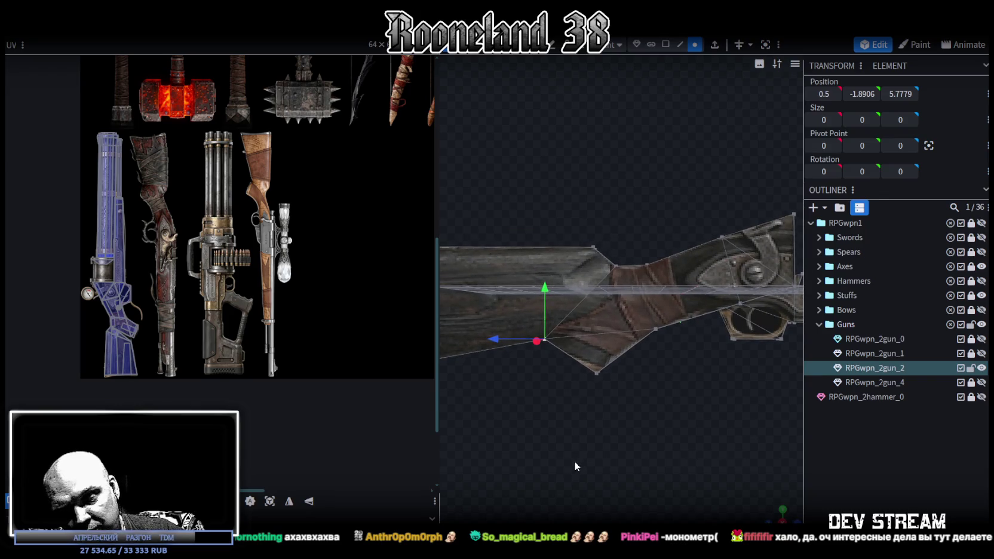
Step: Orbit and zoom to a side view of the stock, briefly toggling RPGwpn_2gun_1's visibility
scroll(575, 461, "up", 1)
left_click_drag(577, 470, 615, 484)
left_click_drag(777, 383, 668, 386)
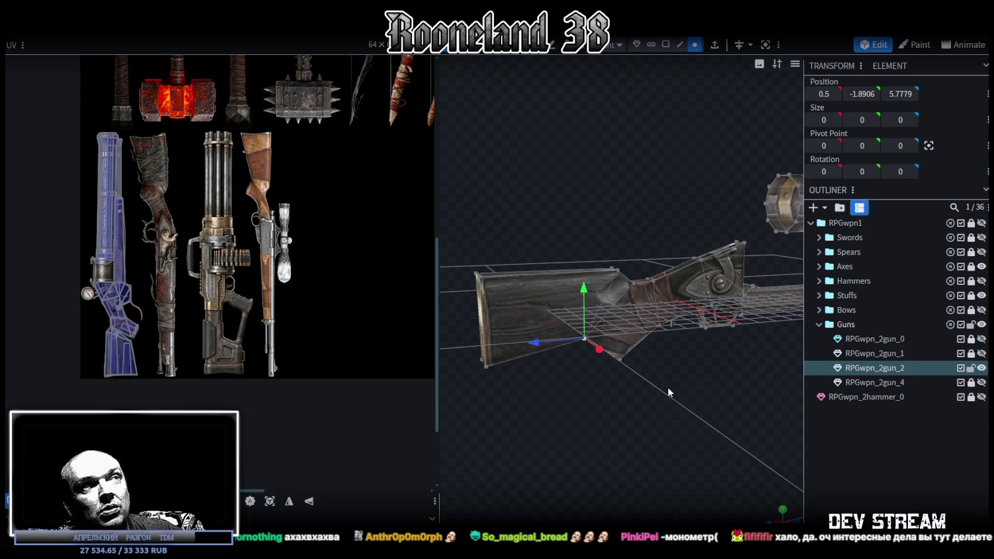
left_click_drag(615, 357, 683, 399)
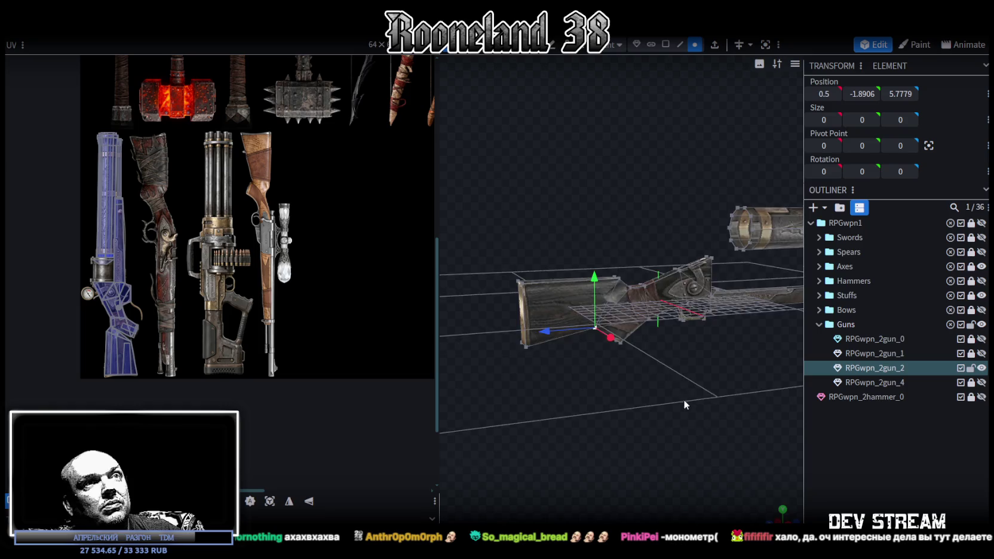
left_click(981, 353)
left_click(981, 353)
left_click_drag(634, 409, 747, 394)
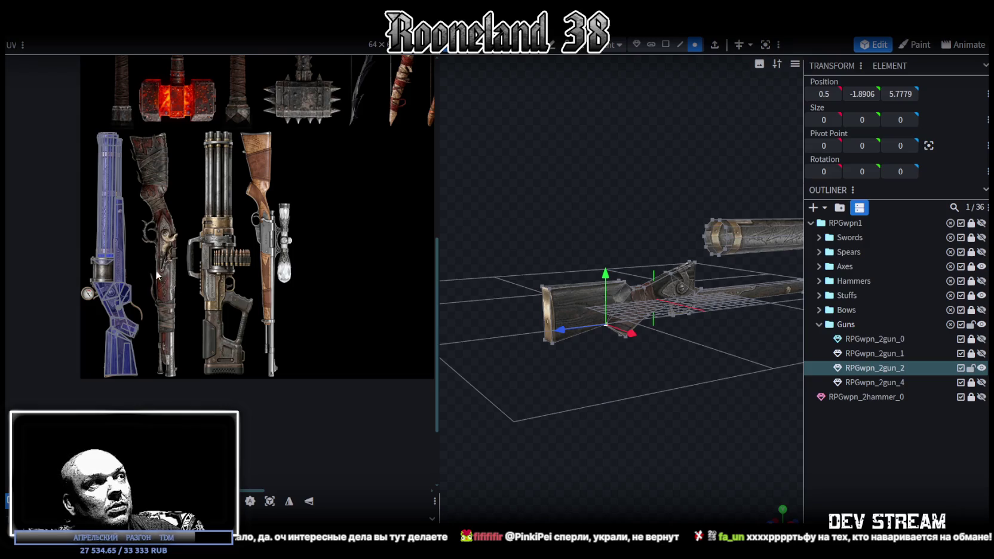
left_click_drag(586, 372, 425, 217)
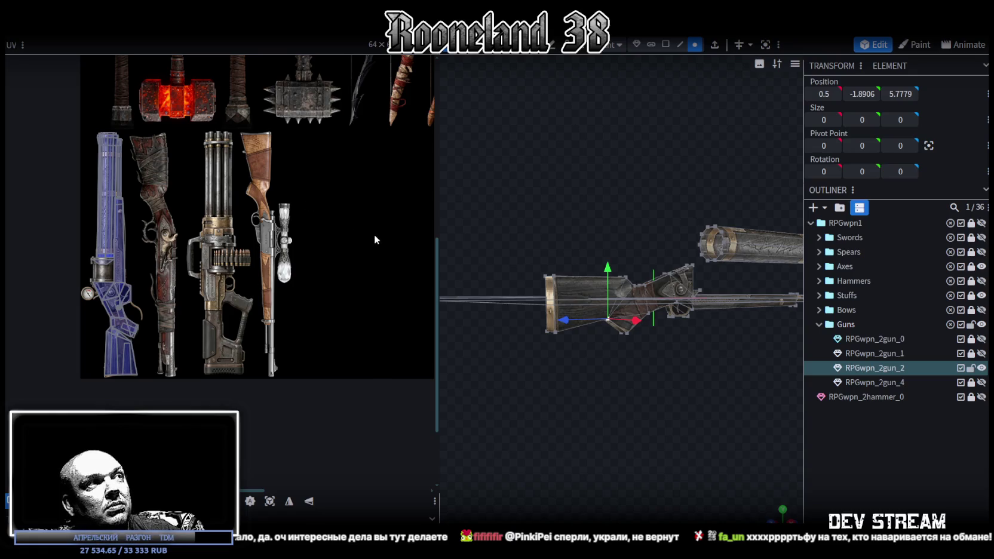
left_click_drag(652, 392, 659, 397)
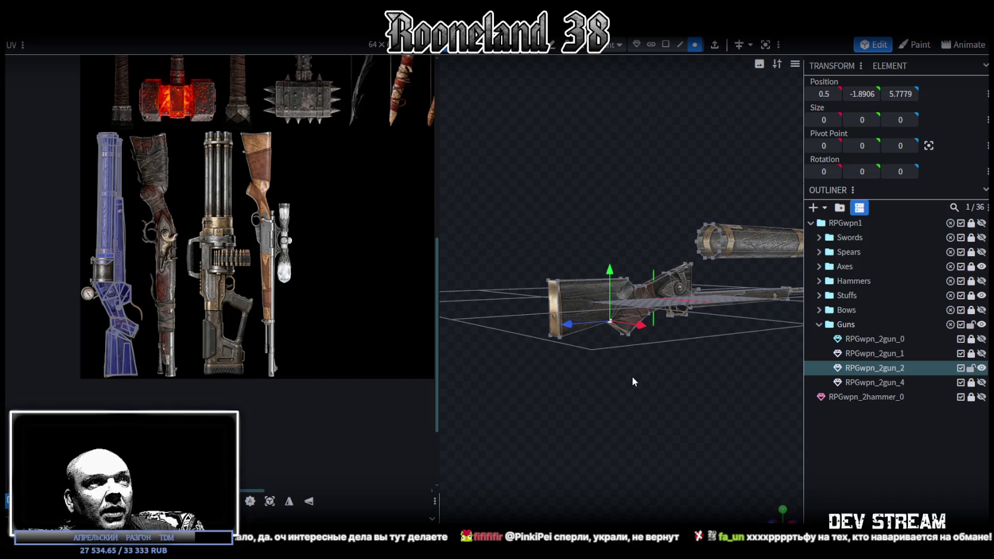
scroll(632, 377, "up", 2)
scroll(635, 367, "up", 2)
scroll(637, 373, "up", 2)
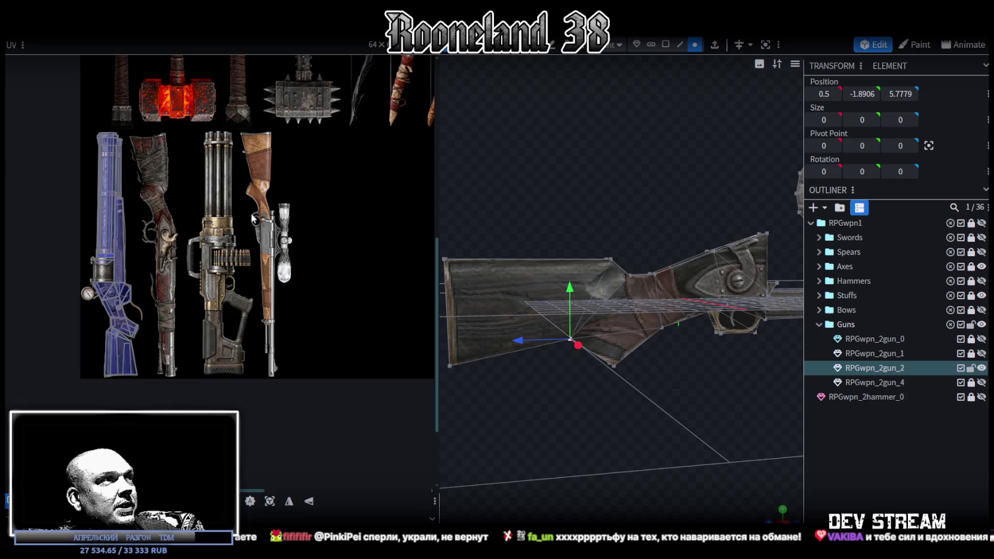
mouse_move(622, 380)
left_mouse_down()
mouse_move(643, 399)
mouse_move(655, 395)
mouse_move(621, 400)
mouse_move(581, 369)
mouse_move(684, 460)
mouse_move(714, 445)
mouse_move(737, 409)
mouse_move(704, 432)
mouse_move(646, 429)
mouse_move(649, 444)
mouse_move(639, 414)
left_mouse_up()
Step: Move the stock's lower vertex along Z to reshape its underside edge
key("v")
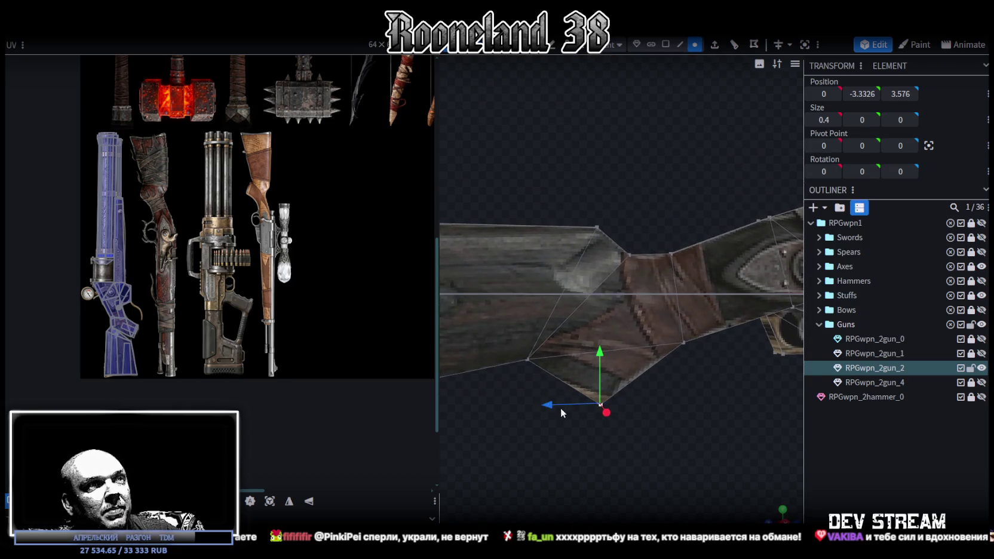
left_click_drag(561, 408, 544, 409)
mouse_move(593, 351)
left_mouse_down()
mouse_move(683, 417)
mouse_move(681, 408)
mouse_move(674, 427)
mouse_move(684, 429)
mouse_move(687, 406)
mouse_move(681, 423)
mouse_move(655, 424)
mouse_move(677, 433)
mouse_move(674, 421)
mouse_move(671, 436)
mouse_move(695, 445)
left_mouse_up()
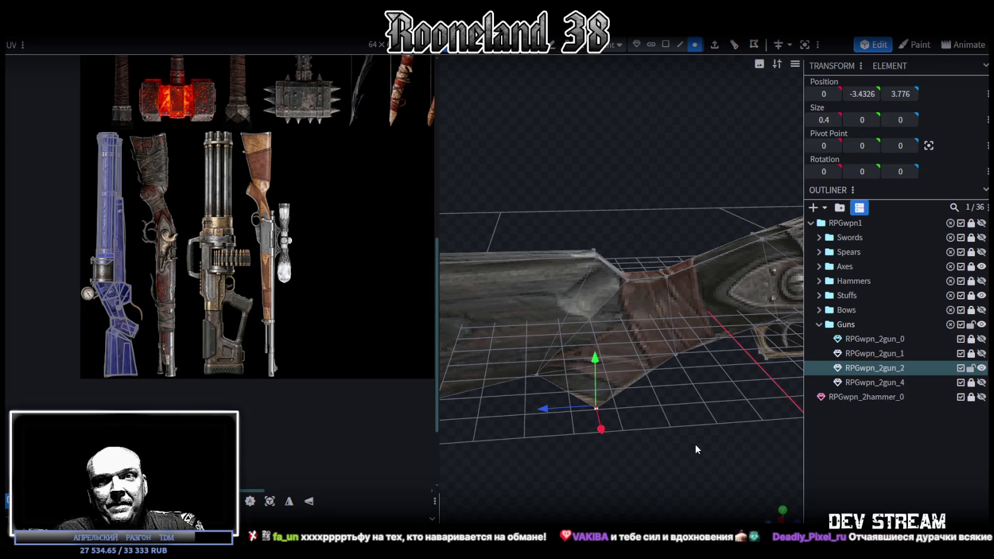
mouse_move(695, 449)
left_mouse_down()
mouse_move(693, 439)
mouse_move(733, 455)
mouse_move(735, 469)
mouse_move(691, 416)
mouse_move(746, 442)
mouse_move(707, 427)
mouse_move(547, 405)
mouse_move(582, 466)
mouse_move(673, 422)
mouse_move(649, 396)
mouse_move(557, 373)
mouse_move(439, 396)
mouse_move(432, 371)
mouse_move(650, 406)
mouse_move(711, 388)
mouse_move(702, 363)
left_mouse_up()
mouse_move(687, 436)
left_mouse_down()
mouse_move(734, 432)
mouse_move(732, 412)
mouse_move(758, 405)
mouse_move(645, 377)
mouse_move(593, 388)
mouse_move(529, 341)
mouse_move(571, 394)
mouse_move(681, 381)
mouse_move(687, 398)
mouse_move(729, 137)
left_mouse_up()
Step: In face mode, select the thin 0.8 × 0.8 × 12.8098 lower barrel rod to show its UVs
key("3")
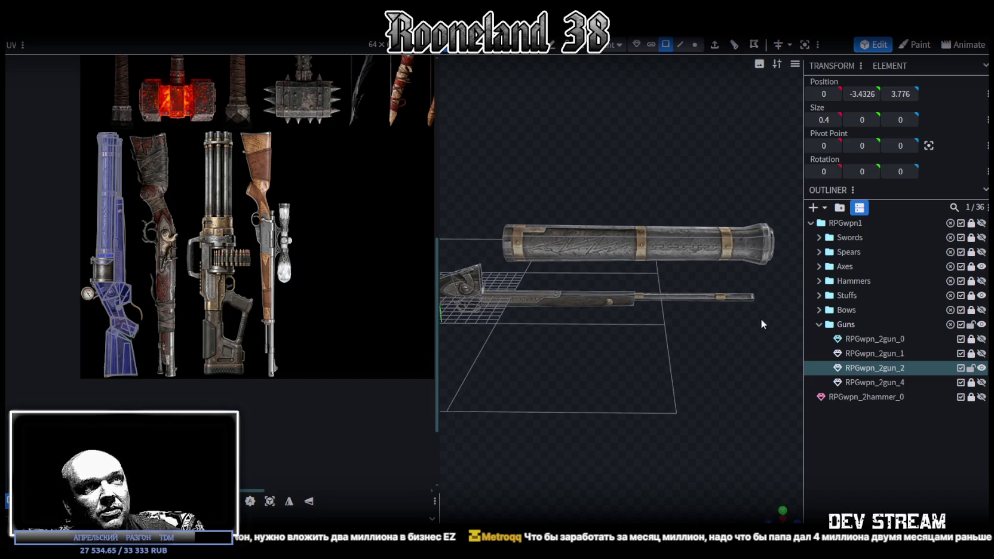
left_click(741, 297)
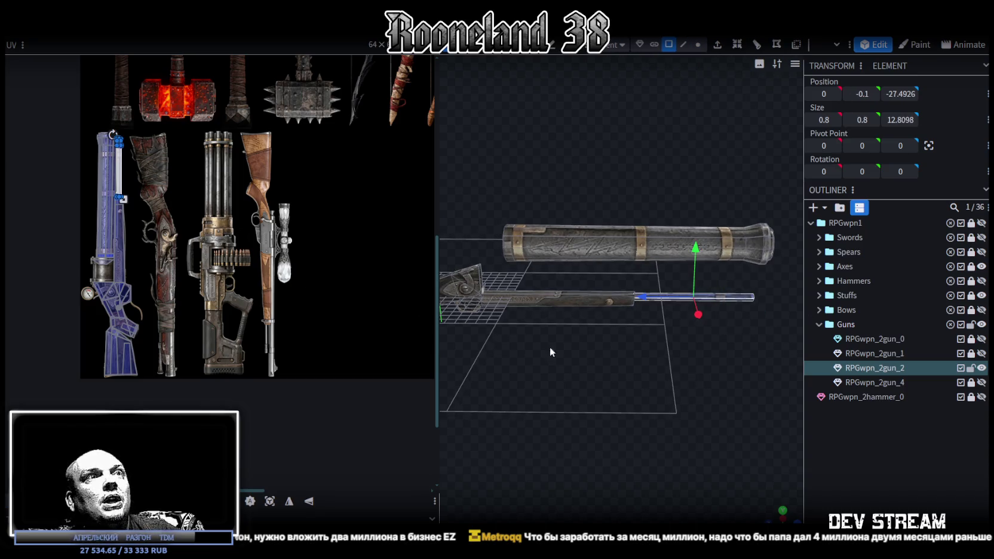
left_click_drag(534, 340, 633, 397)
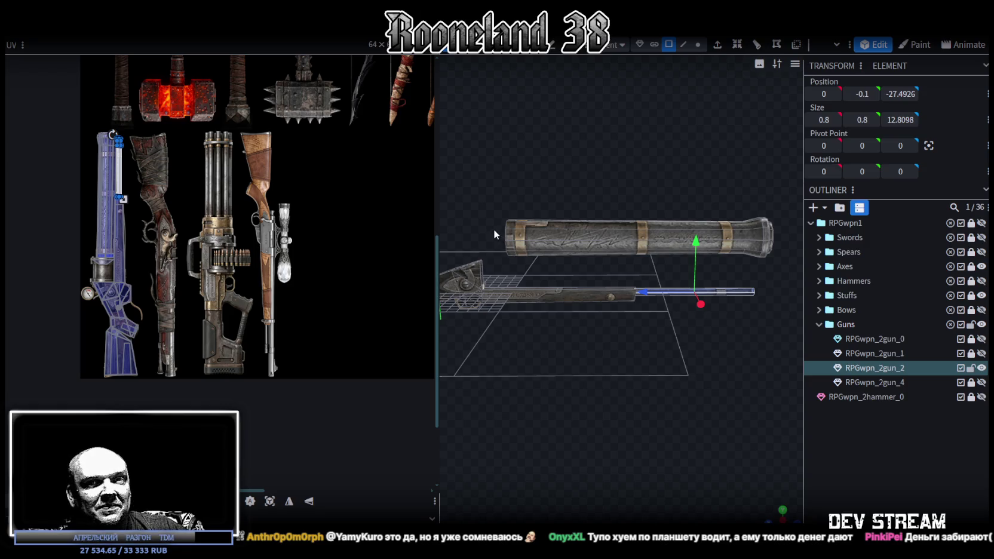
Step: Move the upper tube's UV island onto the second gun's barrel in the texture atlas
left_click_drag(551, 249, 588, 253)
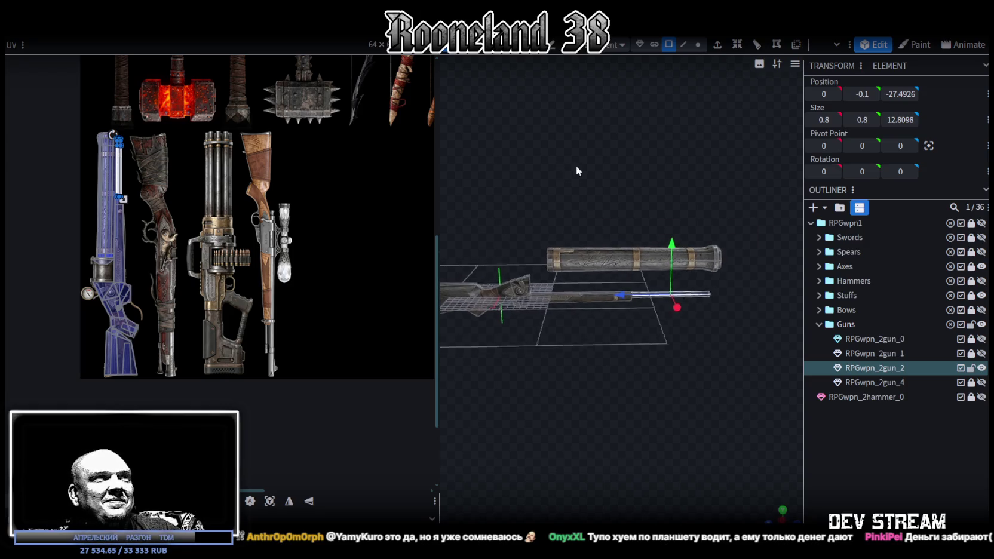
scroll(577, 165, "down", 3)
scroll(684, 346, "up", 3)
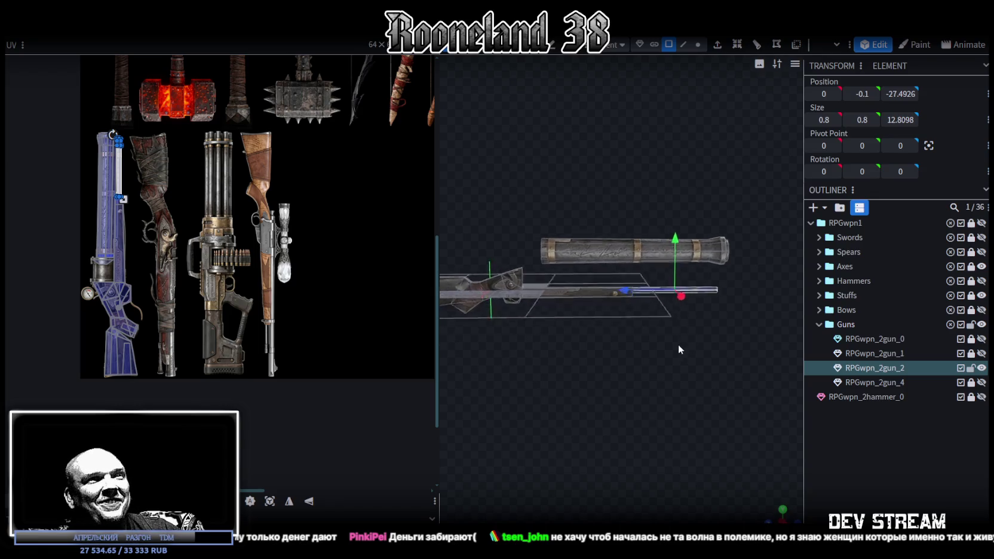
scroll(675, 343, "up", 3)
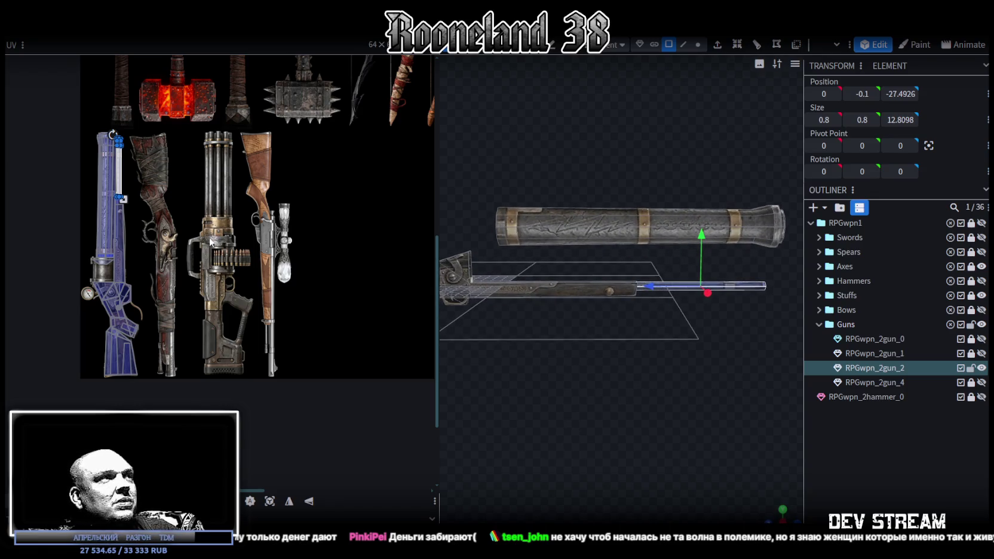
middle_click_drag(209, 241, 255, 220)
mouse_move(504, 285)
left_mouse_down()
mouse_move(563, 348)
mouse_move(588, 323)
mouse_move(606, 344)
mouse_move(691, 255)
left_mouse_up()
left_click(691, 255)
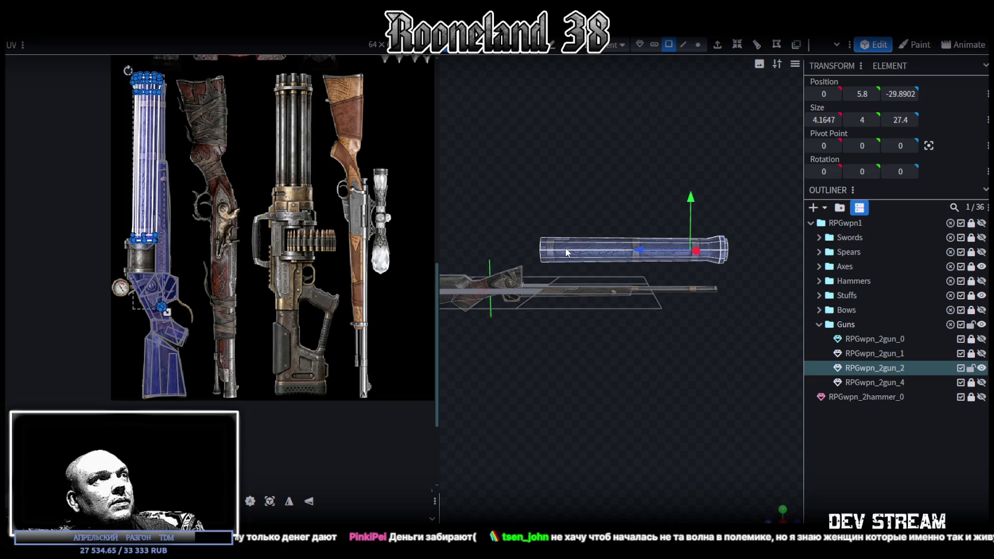
mouse_move(159, 159)
left_mouse_down()
mouse_move(243, 212)
mouse_move(276, 254)
left_mouse_up()
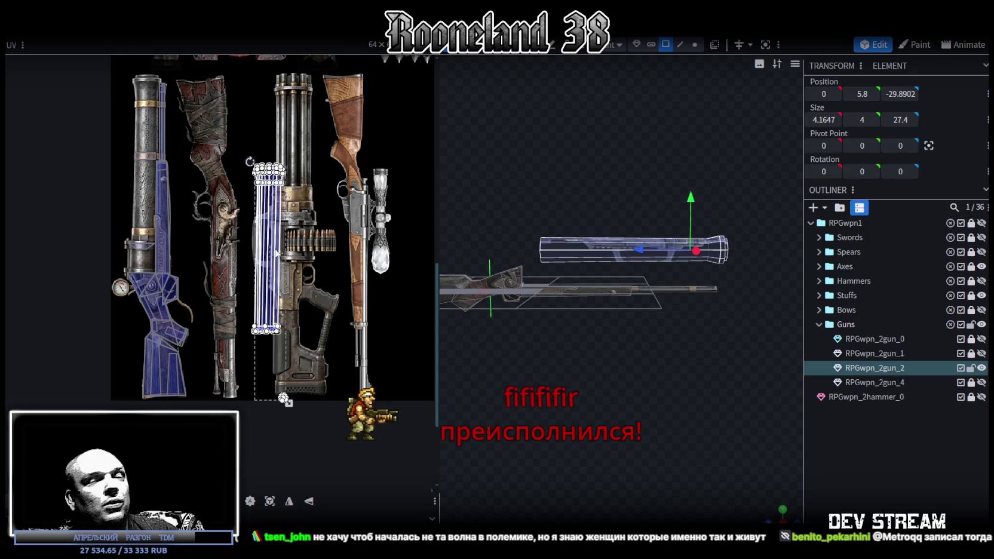
key("ctrl+z")
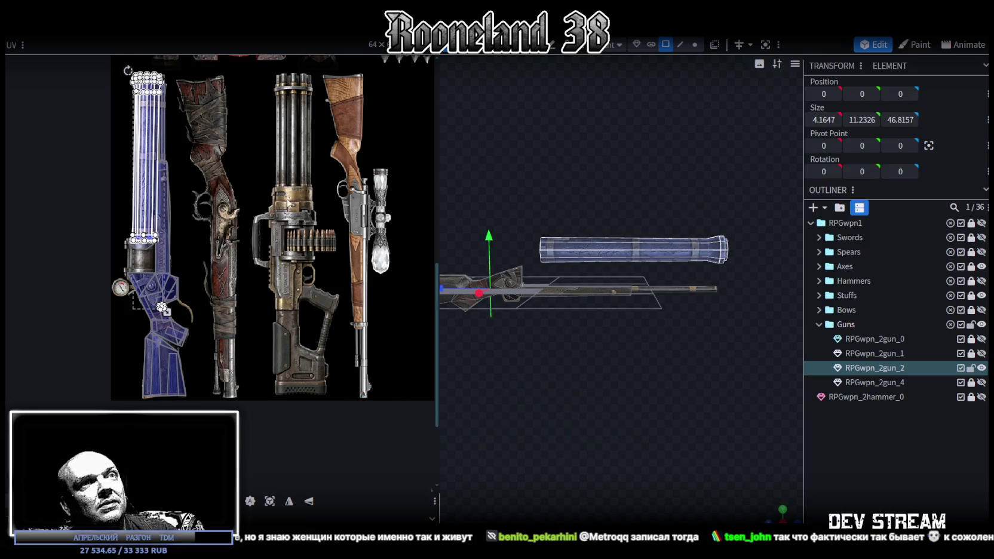
left_click_drag(156, 205, 254, 230)
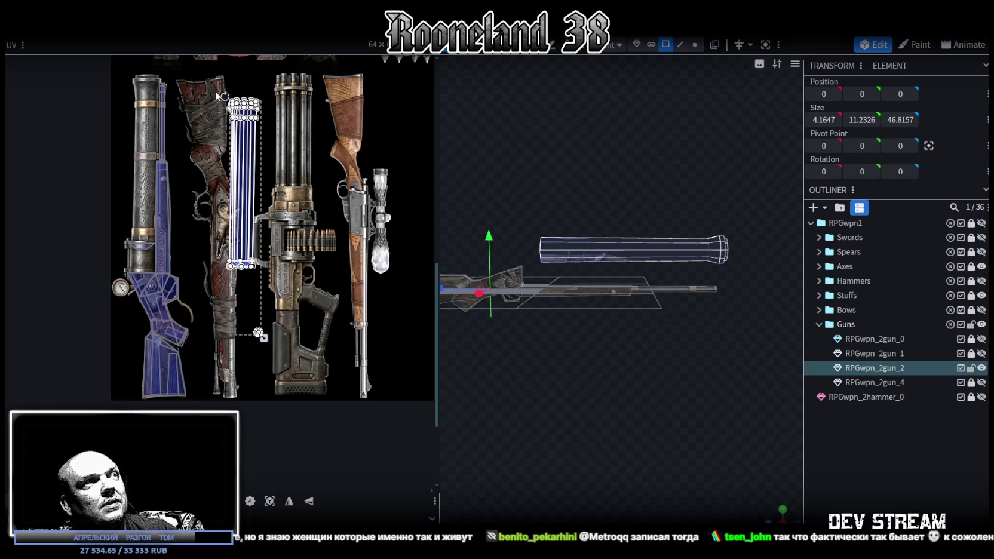
left_click(242, 179)
Step: Slim the upper tube down to 1.7647 × 1.6 × 27.4
mouse_move(614, 313)
left_mouse_down()
mouse_move(698, 358)
mouse_move(619, 355)
mouse_move(609, 370)
mouse_move(624, 369)
mouse_move(624, 350)
left_mouse_up()
key("s")
left_click_drag(613, 221, 607, 240)
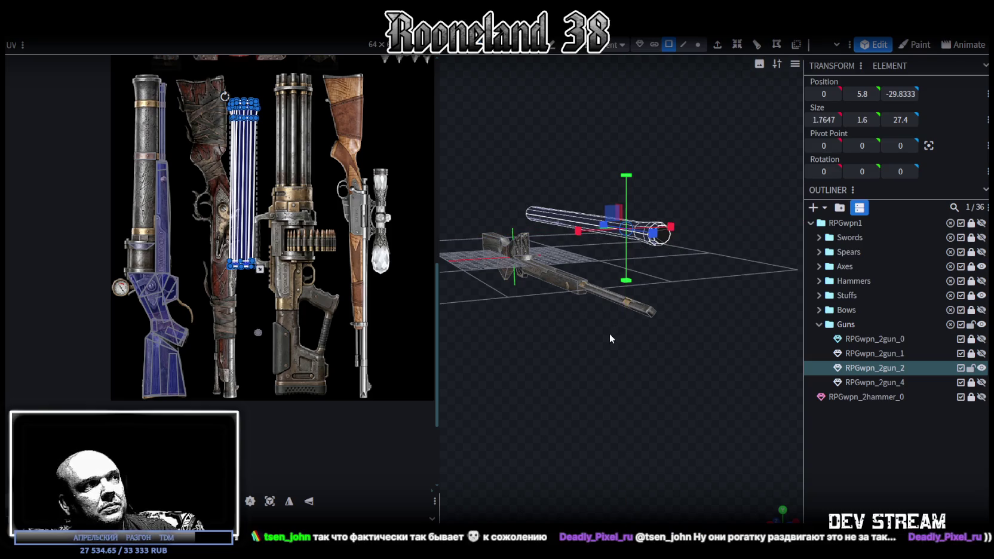
mouse_move(617, 318)
left_mouse_down()
mouse_move(724, 339)
mouse_move(614, 329)
mouse_move(706, 298)
left_mouse_up()
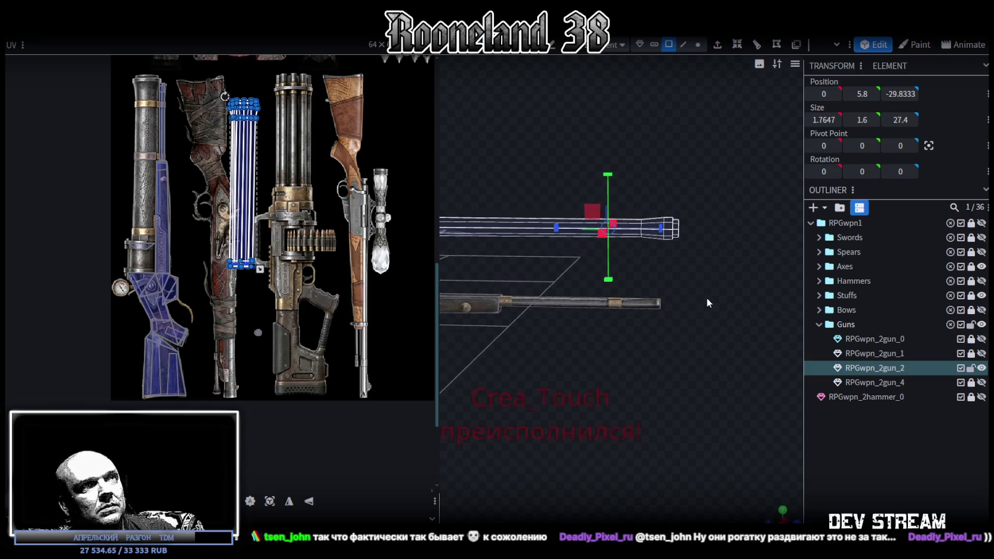
scroll(707, 298, "up", 2)
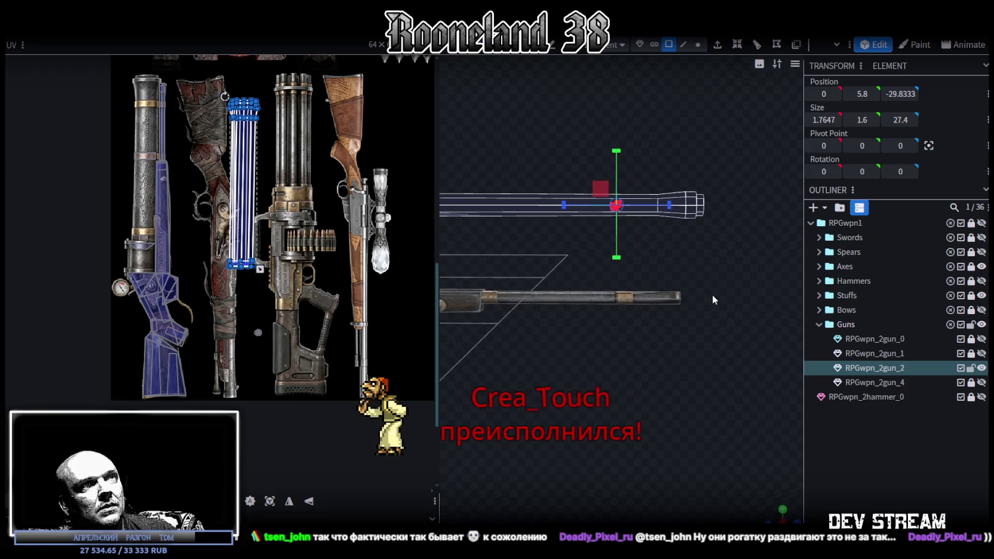
left_click_drag(712, 295, 712, 292)
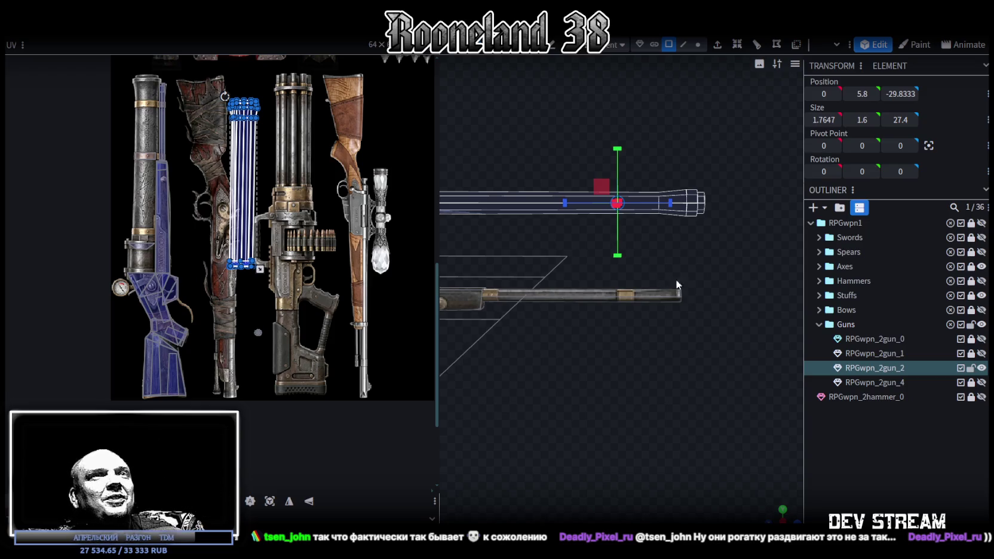
Step: Shorten the tube and flatten its pointed tip faces to zero depth
mouse_move(669, 209)
left_mouse_down()
mouse_move(571, 207)
mouse_move(678, 252)
mouse_move(681, 236)
left_mouse_up()
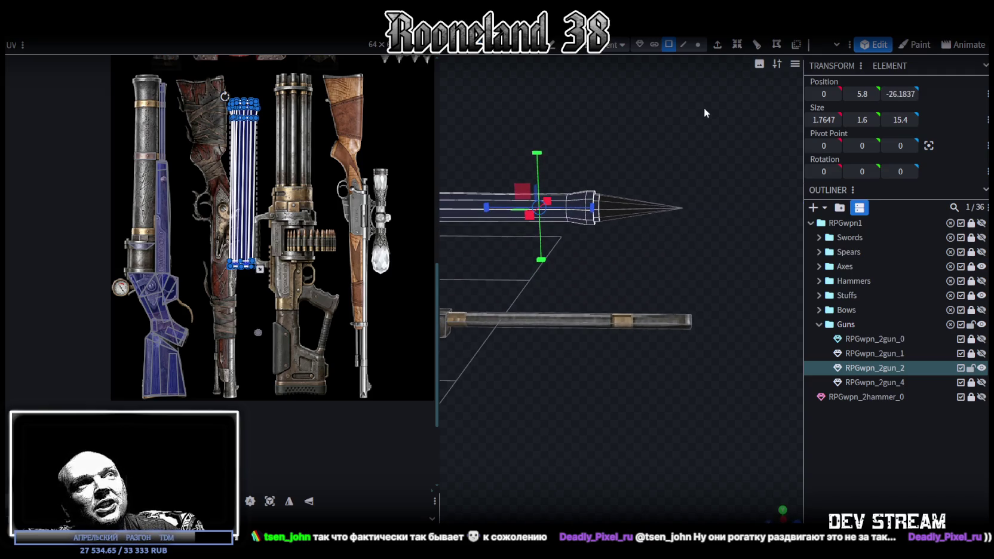
left_click(698, 45)
mouse_move(724, 149)
left_mouse_down()
mouse_move(647, 175)
mouse_move(654, 165)
mouse_move(695, 167)
mouse_move(669, 172)
mouse_move(697, 155)
left_mouse_up()
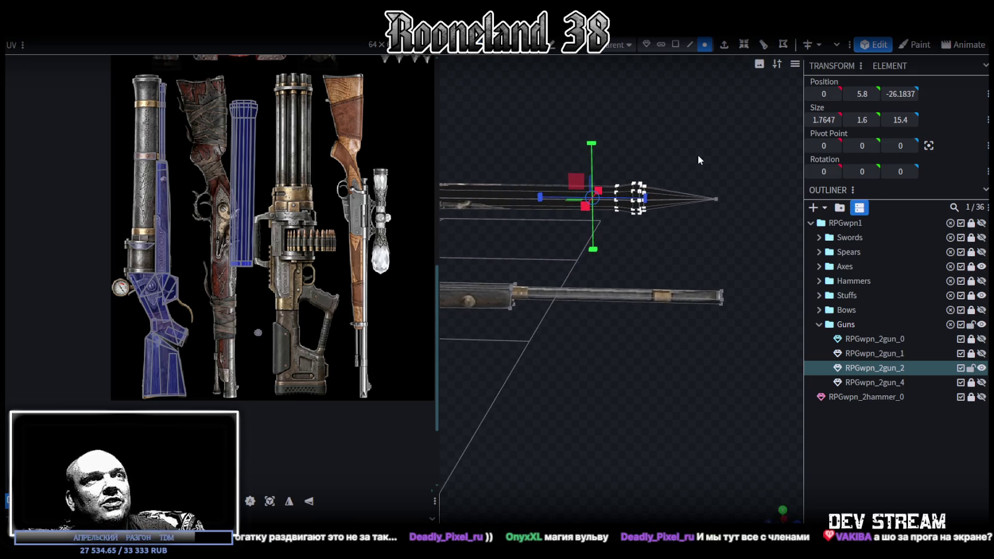
left_click(675, 44)
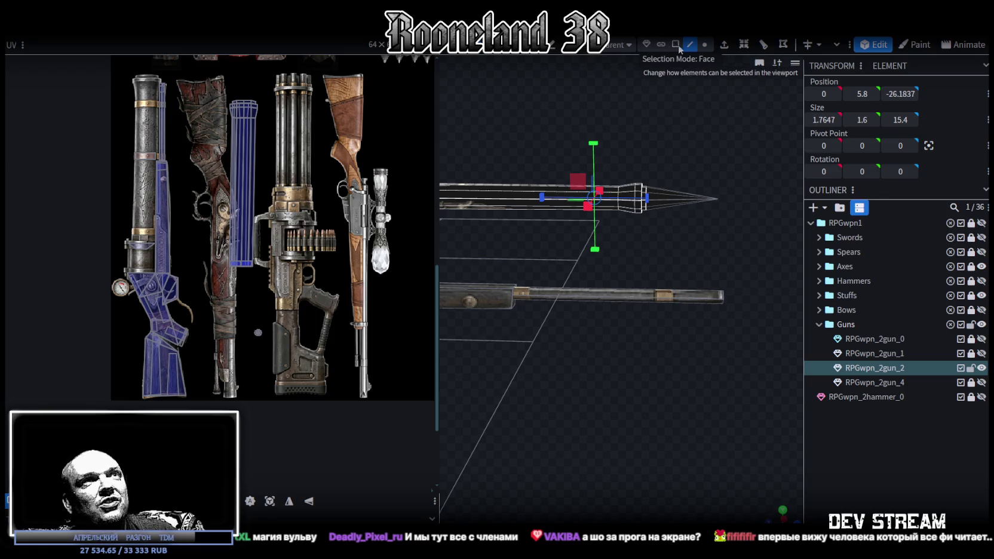
left_click(705, 197)
mouse_move(688, 195)
left_mouse_down()
mouse_move(630, 134)
mouse_move(598, 155)
mouse_move(619, 91)
left_mouse_up()
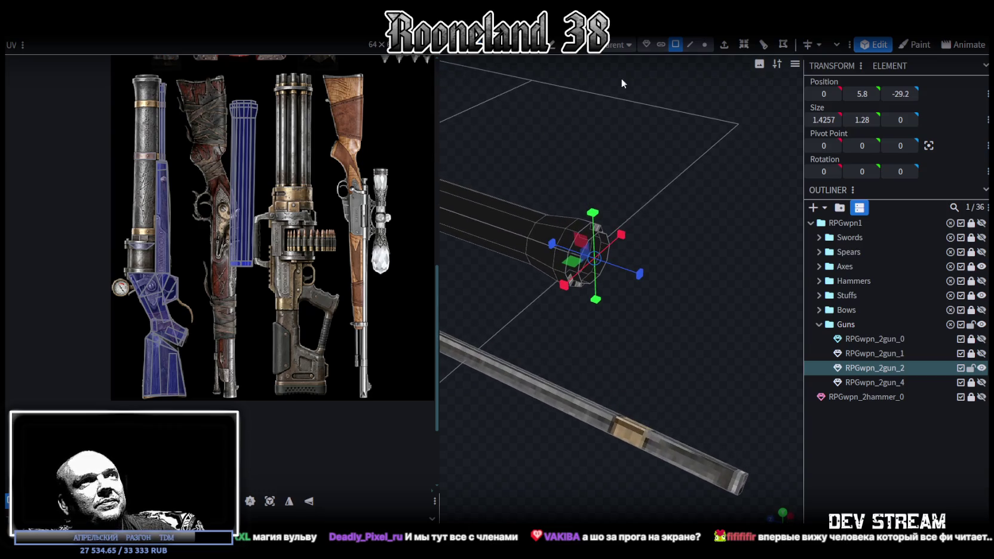
Step: Select two vertices at the tube's front end to inspect the blunt muzzle
left_click(704, 44)
mouse_move(621, 158)
left_mouse_down()
mouse_move(669, 205)
mouse_move(602, 231)
mouse_move(687, 211)
mouse_move(558, 274)
left_mouse_up()
left_click(602, 230)
left_click(598, 254, "shift")
mouse_move(529, 304)
left_mouse_down()
mouse_move(619, 264)
mouse_move(570, 197)
left_mouse_up()
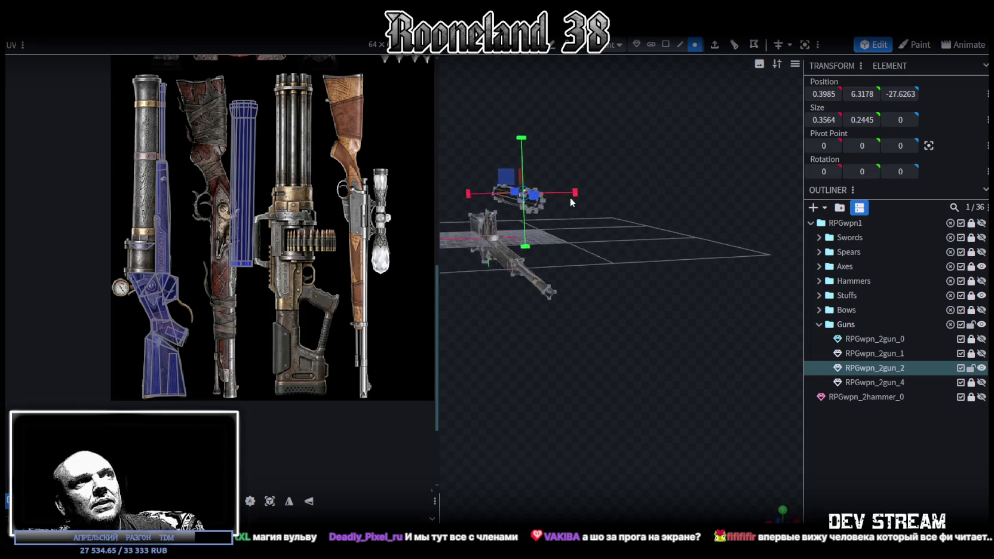
left_click(665, 45)
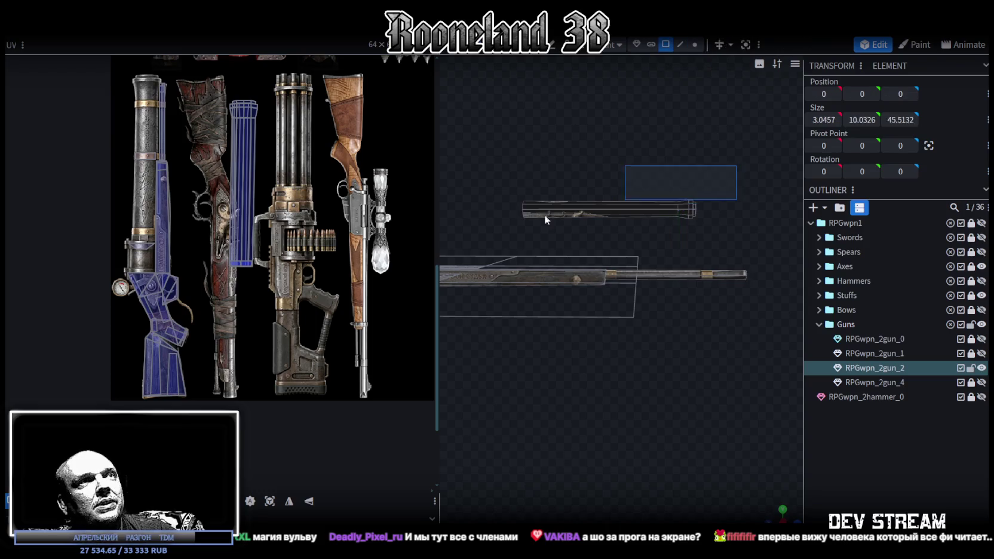
Step: Delete the loose upper barrel and paste a copy of the thin rod's faces as a Mesh Selection
left_click_drag(722, 164, 488, 230)
key("Delete")
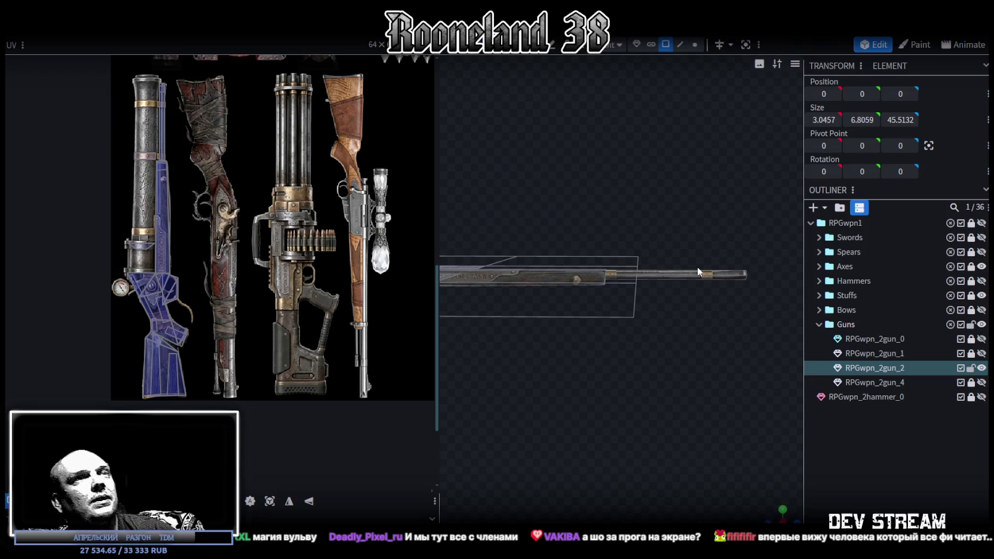
left_click(704, 278)
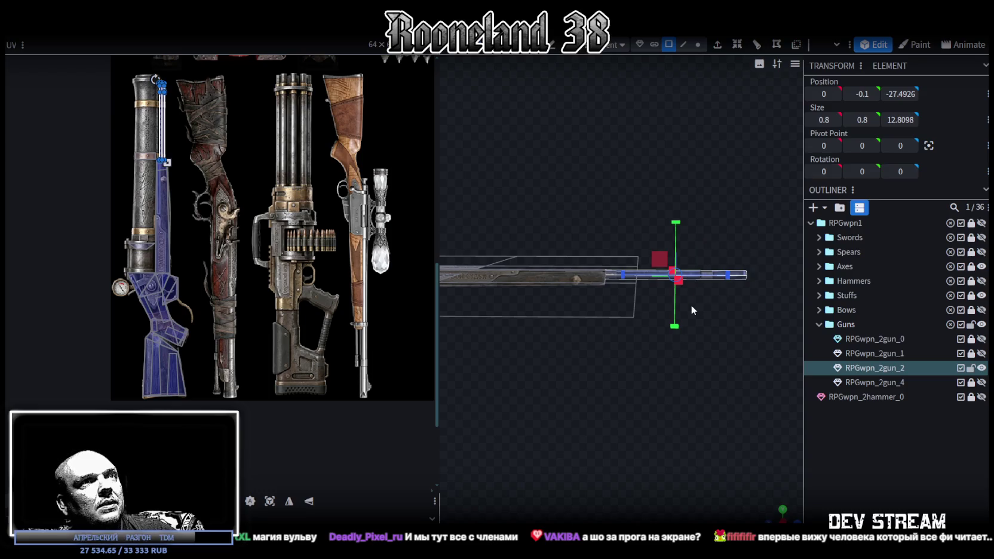
key("ctrl+c")
key("ctrl+v")
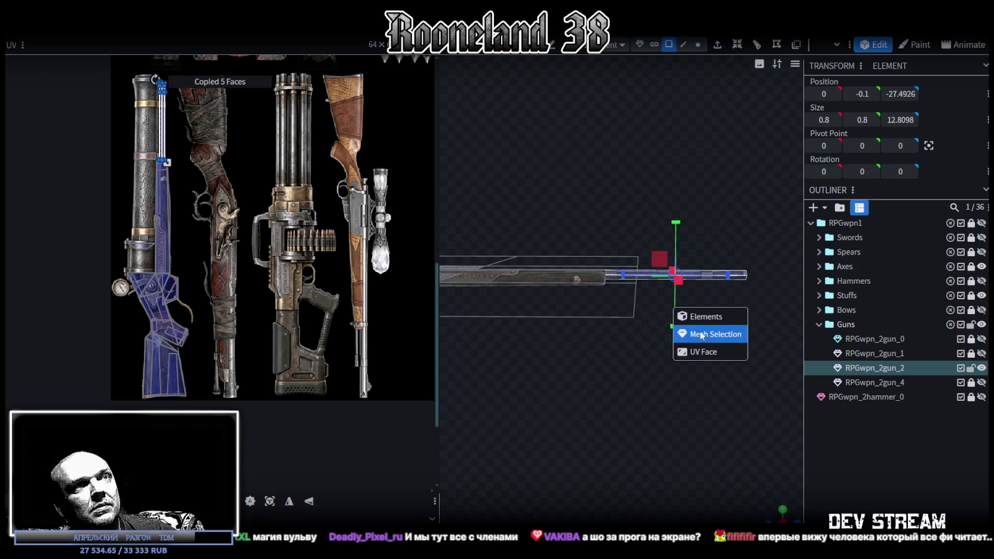
left_click(703, 335)
Step: Raise the pasted copy to Y 1.4 and thicken it to 2 by 2
left_click_drag(687, 254, 674, 209)
mouse_move(600, 337)
left_mouse_down()
mouse_move(600, 345)
mouse_move(600, 249)
left_mouse_up()
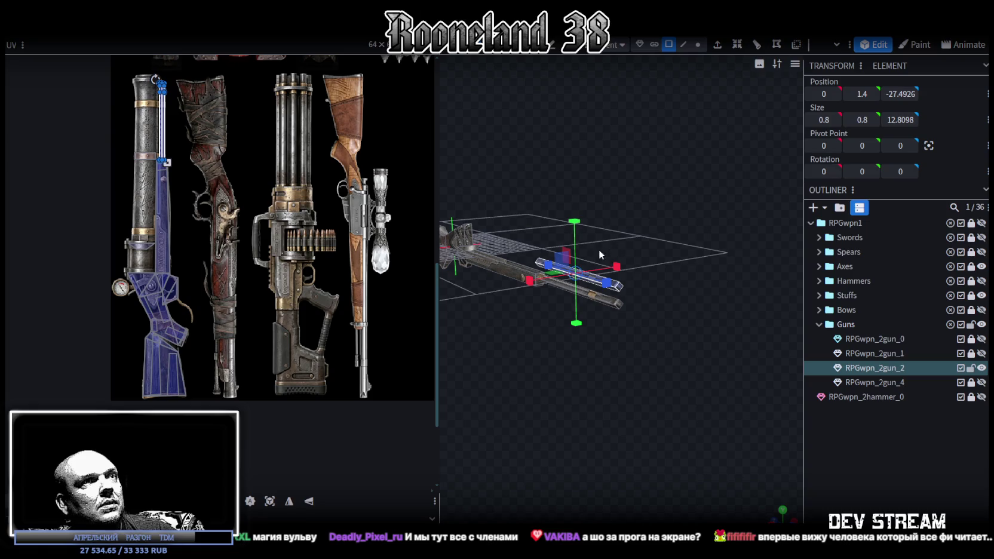
mouse_move(562, 261)
left_mouse_down()
mouse_move(580, 337)
mouse_move(662, 322)
mouse_move(595, 323)
mouse_move(606, 300)
left_mouse_up()
Step: Add a loop cut across the new barrel, slid near its end
left_click(757, 45)
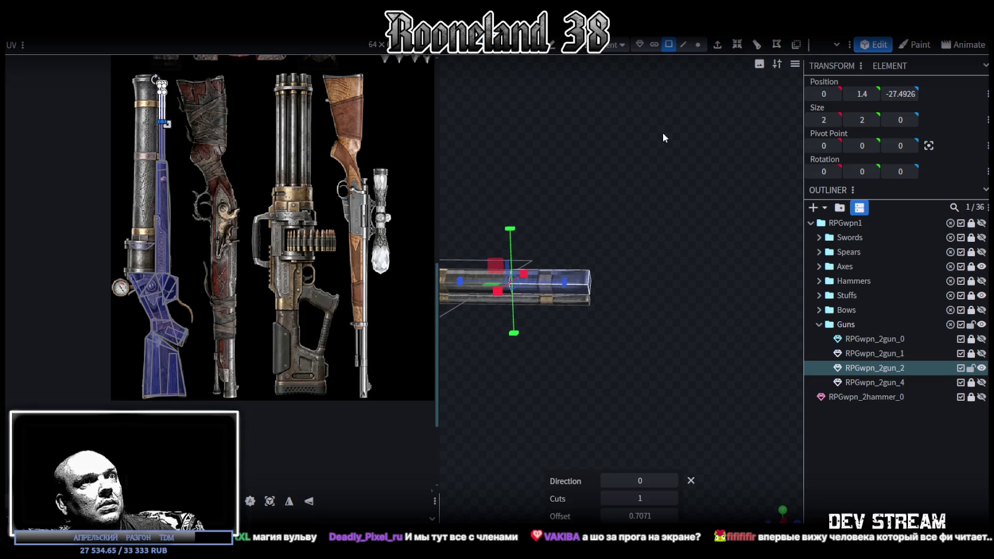
left_click_drag(610, 337, 657, 357)
left_click_drag(607, 517, 588, 517)
left_click_drag(615, 442, 640, 413)
Step: Widen the barrel's end section to 2.6
left_click(577, 274)
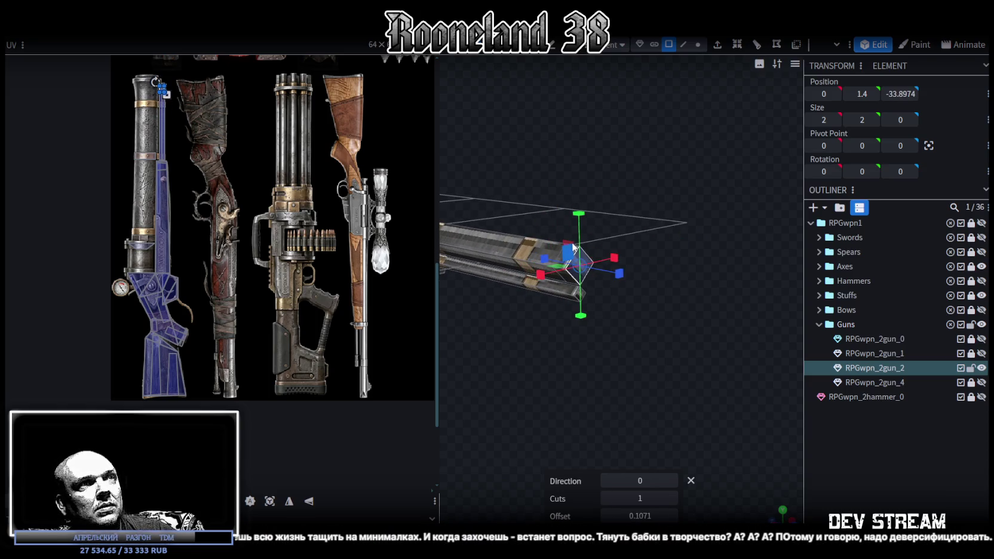
mouse_move(669, 279)
left_mouse_down()
mouse_move(598, 377)
mouse_move(641, 376)
mouse_move(604, 391)
mouse_move(710, 401)
mouse_move(681, 382)
left_mouse_up()
left_click_drag(614, 226, 603, 209)
mouse_move(704, 385)
left_mouse_down()
mouse_move(658, 388)
mouse_move(678, 394)
left_mouse_up()
Step: Shift the barrel's long main section slightly back along its length
left_click(633, 227)
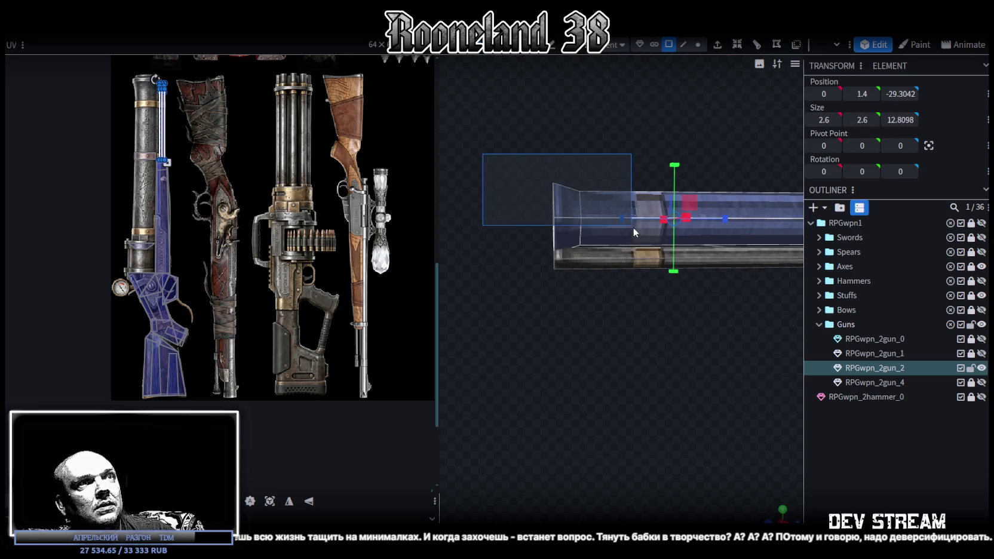
left_click_drag(723, 220, 702, 222)
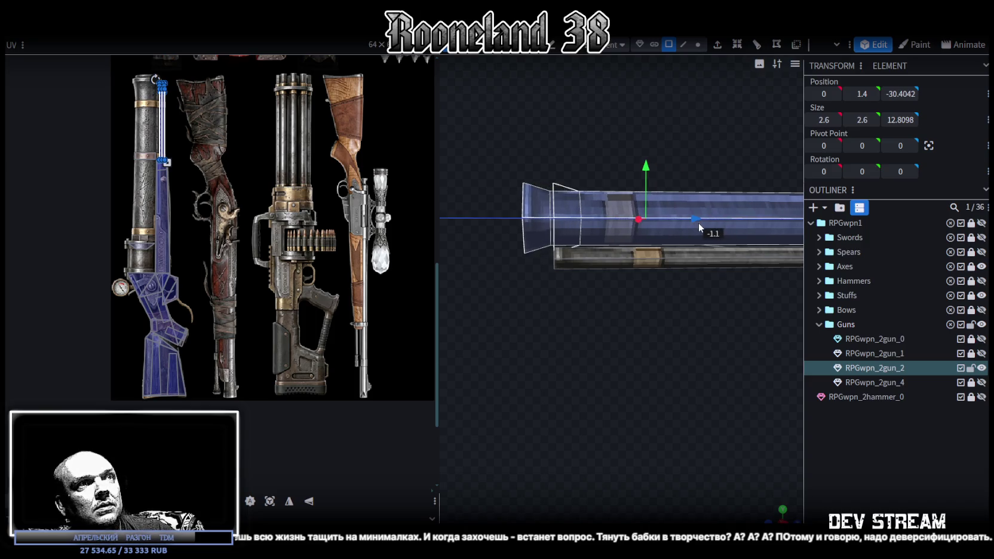
right_click_drag(611, 388, 613, 397)
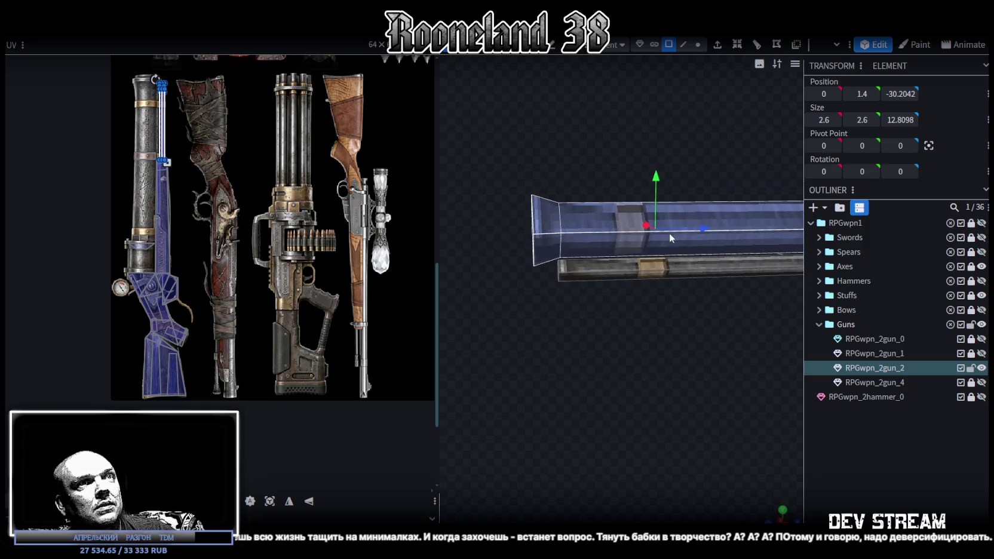
left_click_drag(700, 224, 697, 226)
scroll(598, 388, "down", 2)
mouse_move(598, 388)
left_mouse_down()
mouse_move(736, 358)
mouse_move(545, 423)
mouse_move(633, 410)
mouse_move(536, 403)
mouse_move(613, 276)
mouse_move(602, 281)
left_mouse_up()
Step: Resize the end cap to 2.4 and pull it back along the barrel, then select the new barrel
left_click(613, 276)
mouse_move(636, 423)
left_mouse_down()
mouse_move(668, 425)
mouse_move(687, 460)
mouse_move(696, 389)
left_mouse_up()
left_click_drag(677, 333, 676, 324)
left_click_drag(621, 433, 722, 444)
left_click_drag(635, 336, 580, 331)
mouse_move(535, 500)
left_mouse_down()
mouse_move(556, 447)
mouse_move(548, 448)
left_mouse_up()
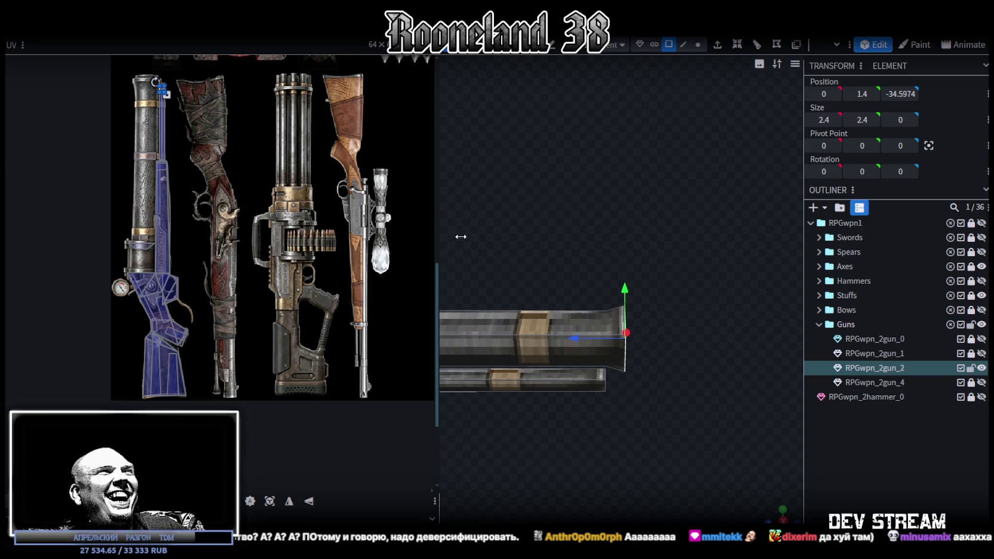
left_click_drag(681, 256, 579, 345)
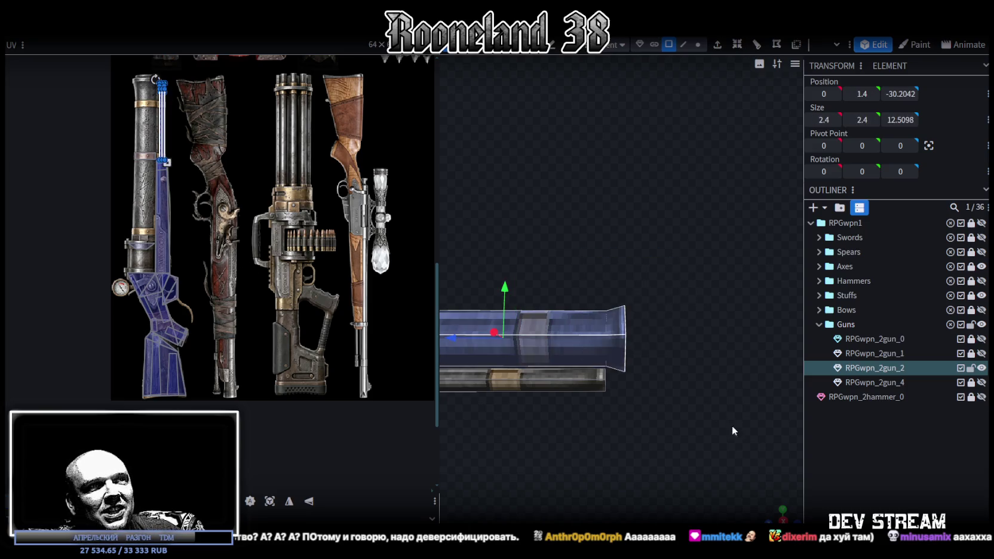
Step: Move the barrel's UV island onto the second gun's barrel strip and mirror it
left_click_drag(661, 448, 622, 418)
left_click_drag(165, 130, 248, 344)
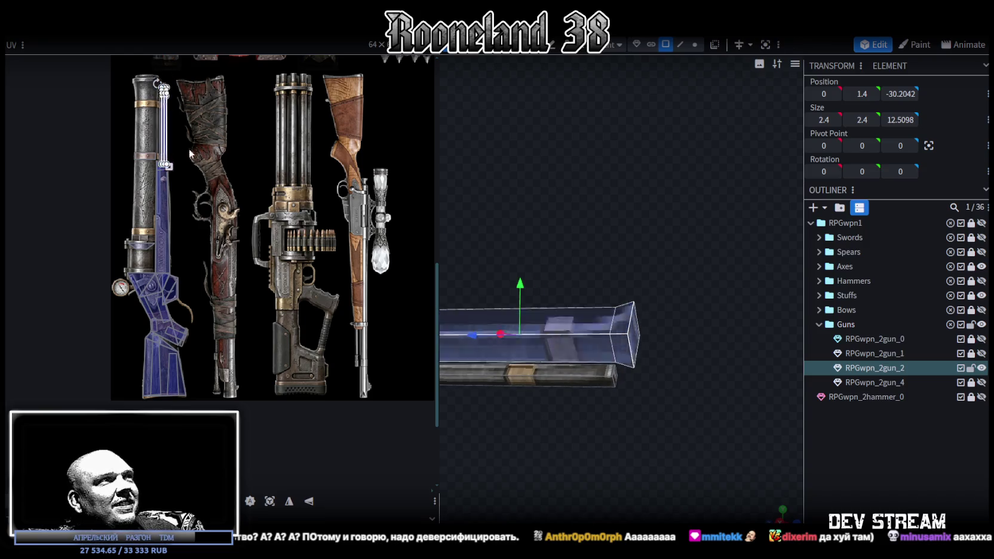
left_click(309, 502)
left_click_drag(249, 322, 236, 266)
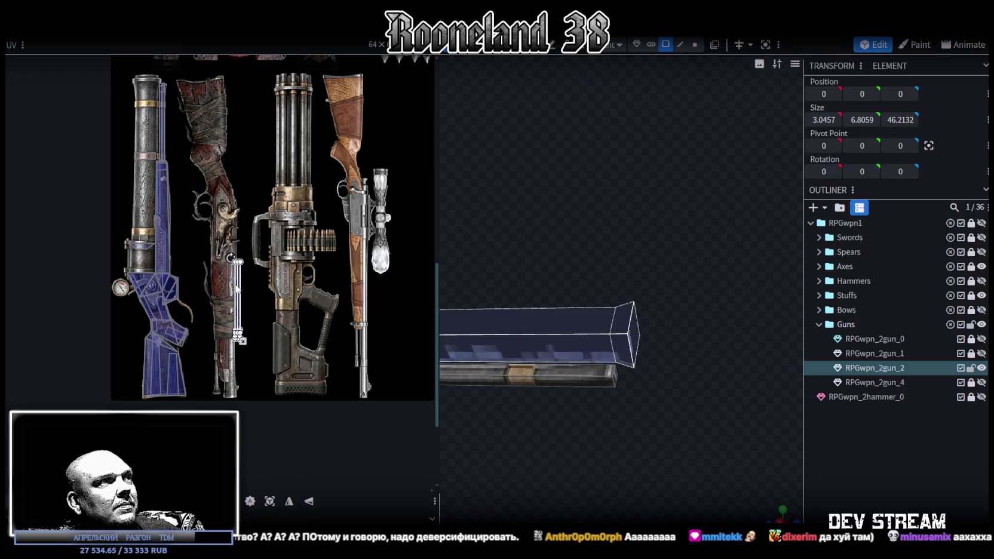
scroll(233, 249, "up", 5)
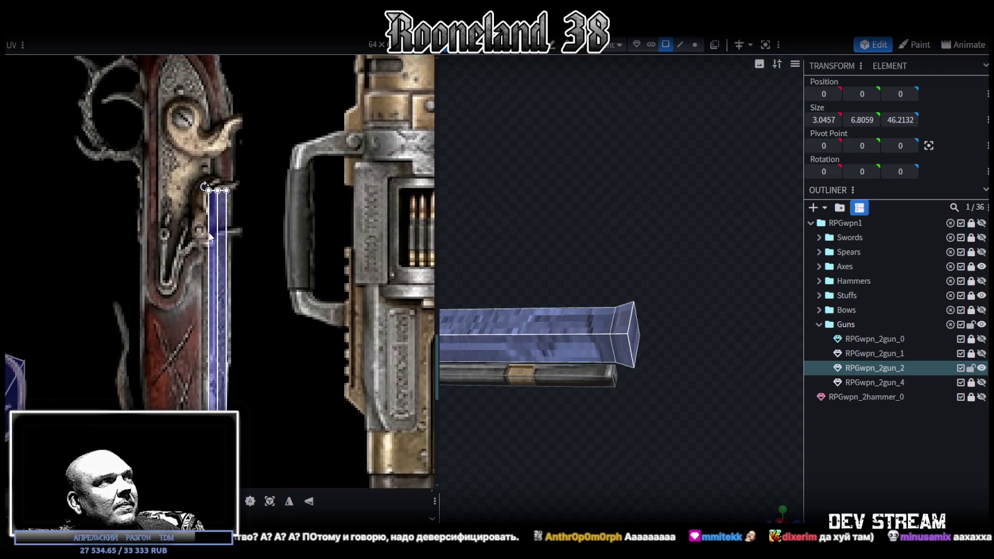
left_click_drag(214, 295, 208, 280)
scroll(261, 365, "down", 5)
Step: Stretch the UV island down the barrel strip and align it onto the barrel
middle_click_drag(261, 360, 261, 223)
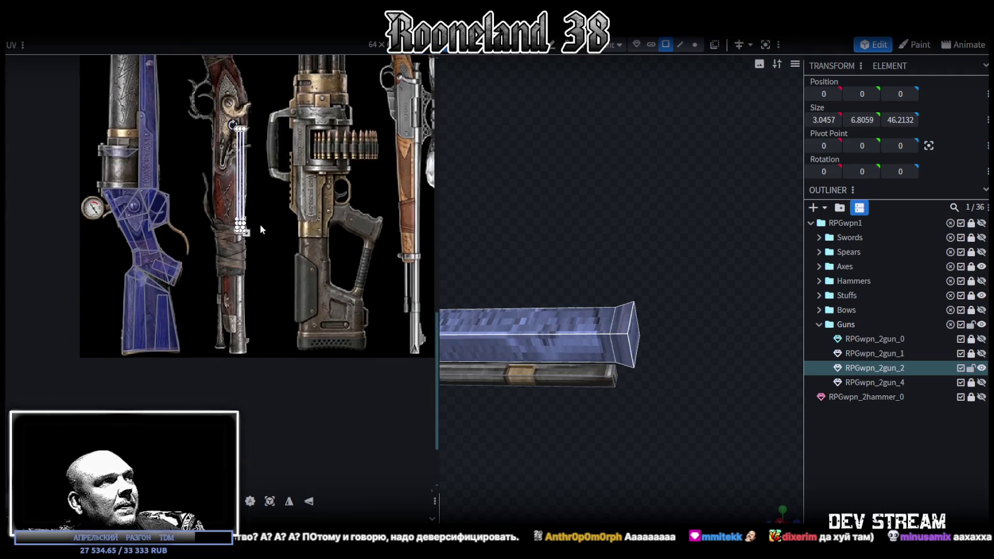
left_click_drag(244, 232, 257, 299)
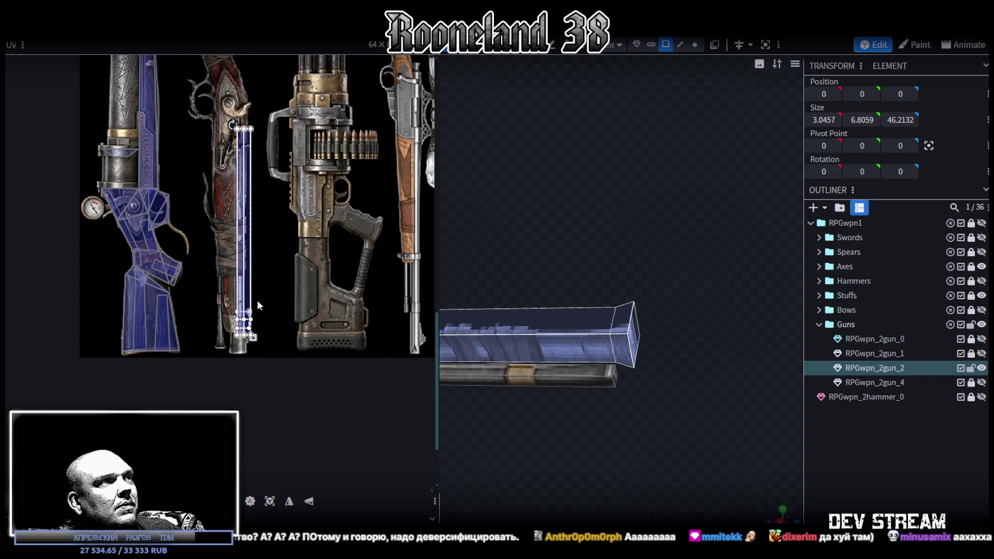
scroll(257, 299, "up", 2)
scroll(276, 283, "up", 2)
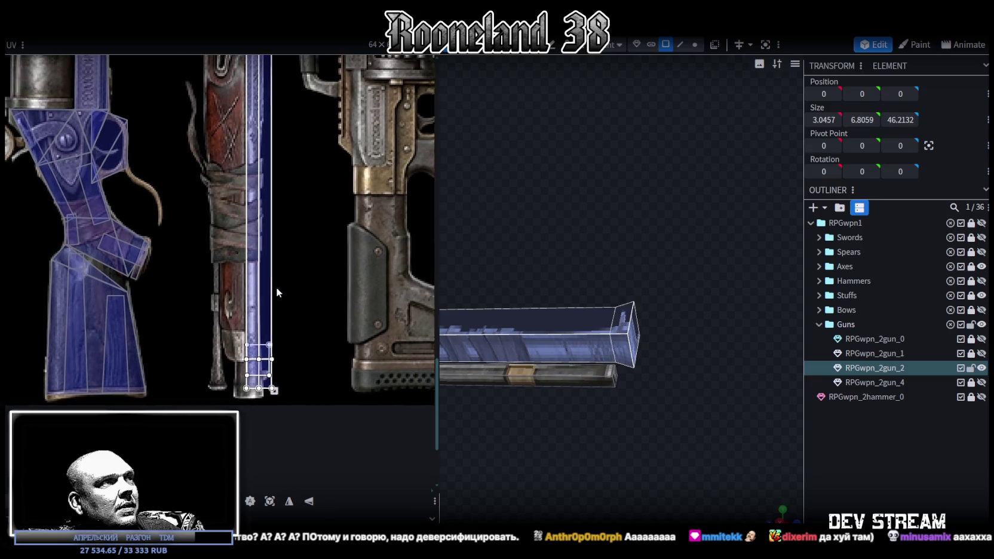
left_click_drag(276, 325, 261, 315)
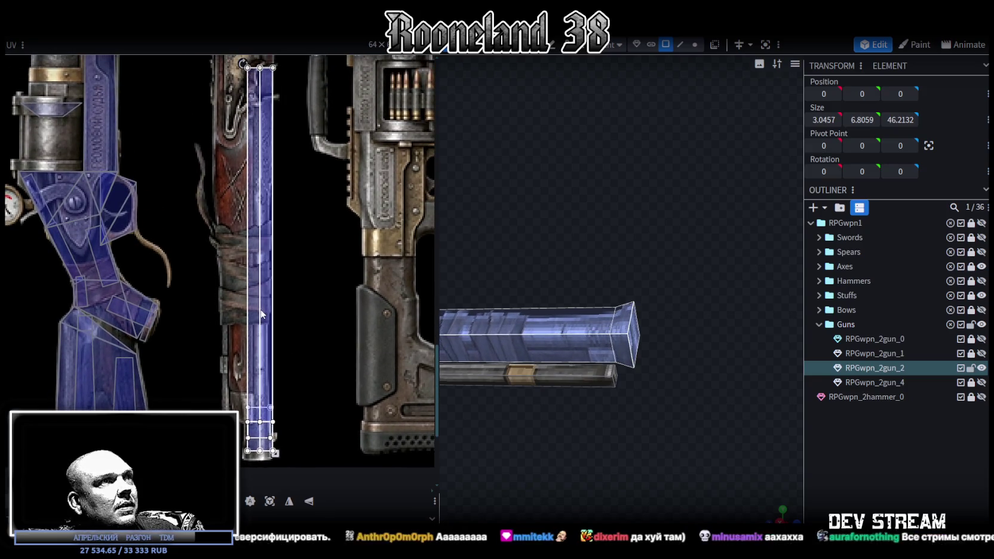
left_click_drag(261, 314, 258, 313)
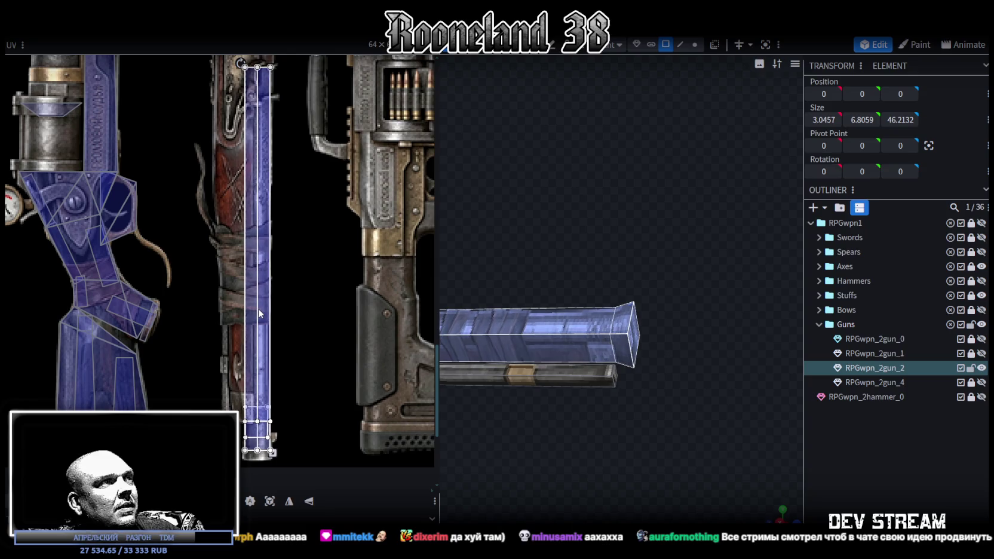
scroll(281, 292, "down", 3)
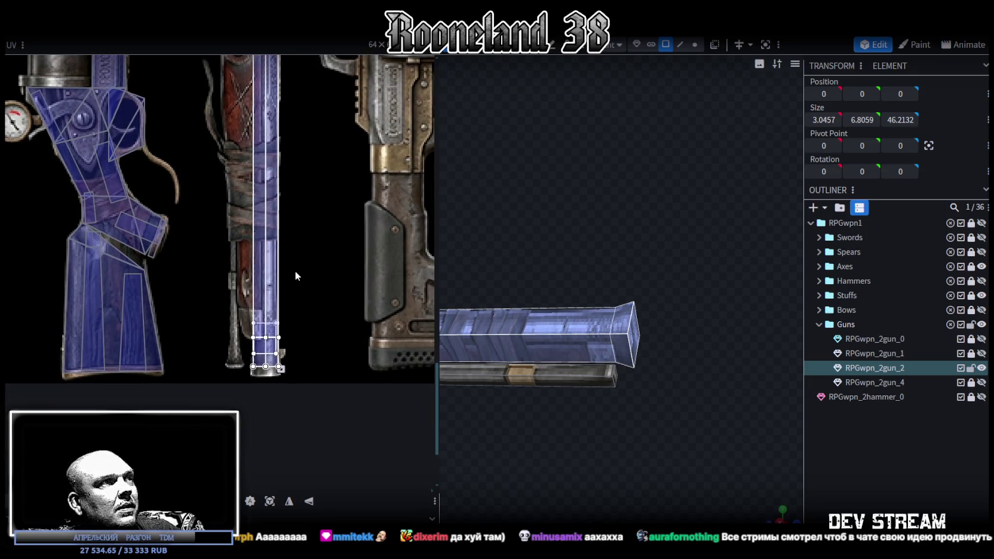
left_click_drag(277, 278, 278, 286)
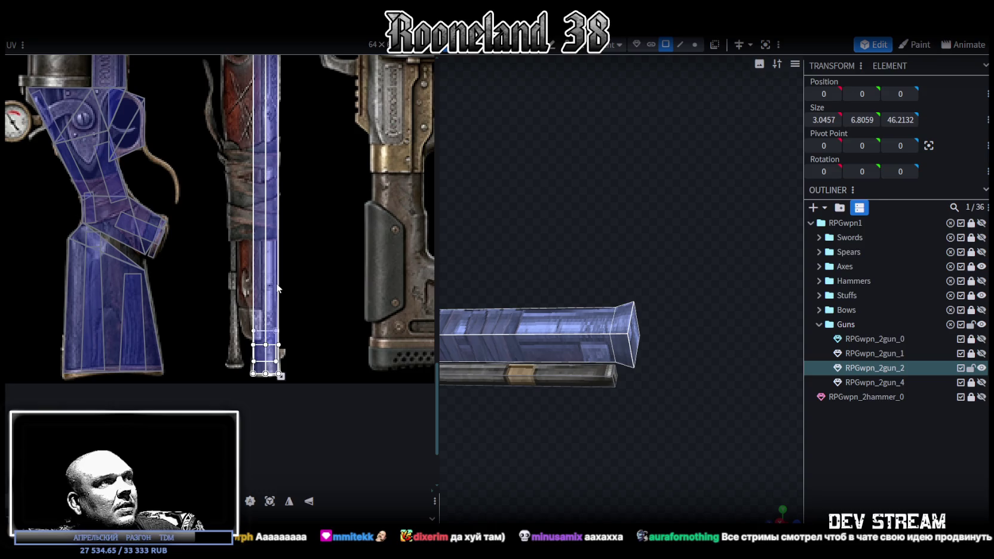
scroll(254, 191, "up", 2)
scroll(243, 165, "up", 2)
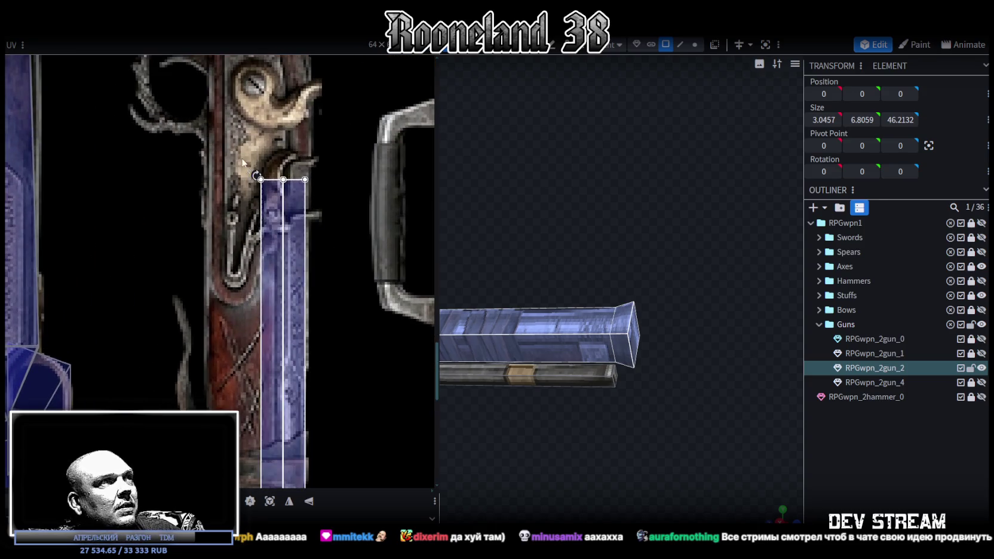
Step: Raise the top edge of the barrel end face's UV rectangle
left_click(281, 186)
left_click_drag(284, 180, 283, 164)
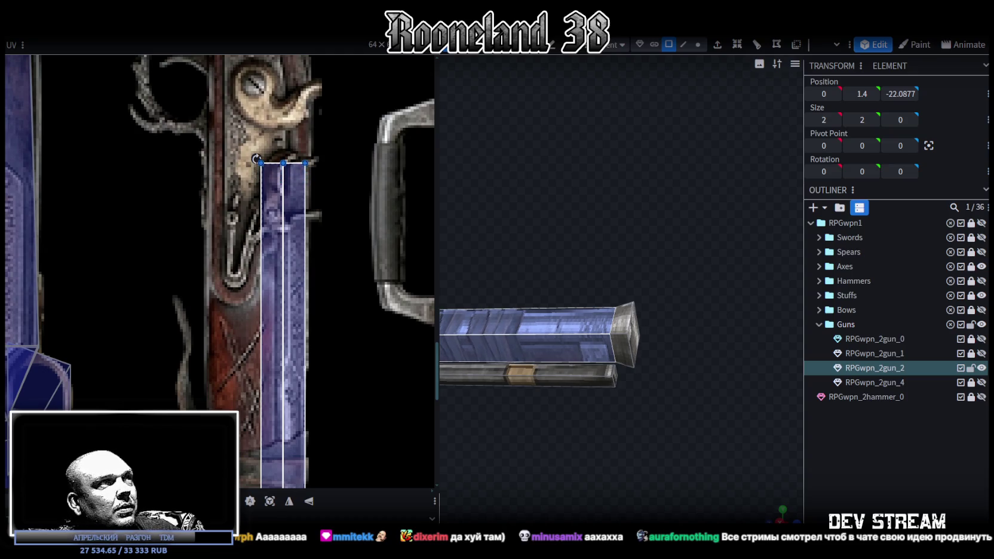
scroll(285, 293, "down", 4)
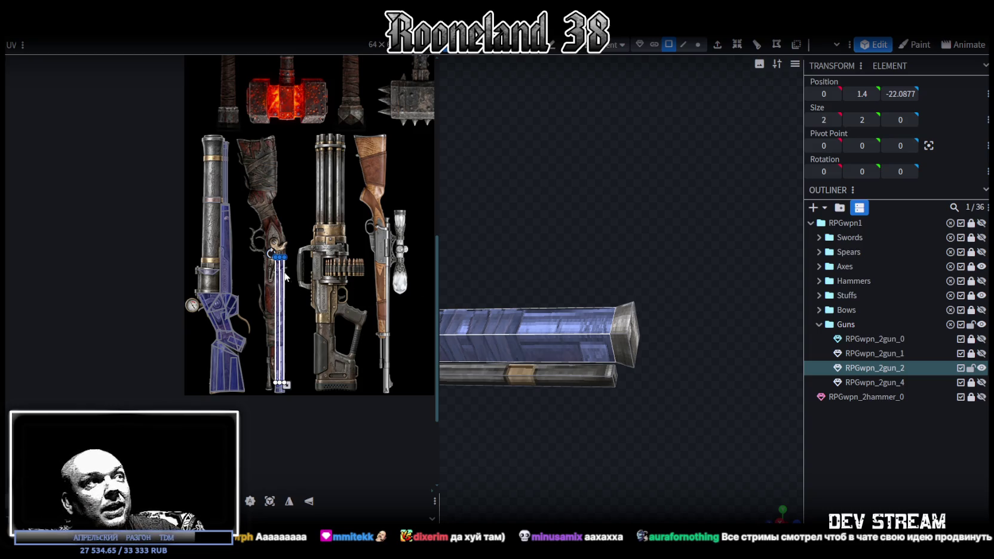
scroll(286, 276, "up", 2)
scroll(285, 276, "up", 1)
scroll(688, 488, "down", 1)
scroll(747, 495, "down", 1)
scroll(609, 400, "up", 1)
mouse_move(609, 400)
left_mouse_down()
mouse_move(633, 443)
mouse_move(665, 438)
mouse_move(637, 211)
mouse_move(592, 355)
left_mouse_up()
scroll(638, 431, "up", 2)
scroll(681, 438, "up", 2)
left_click(697, 44)
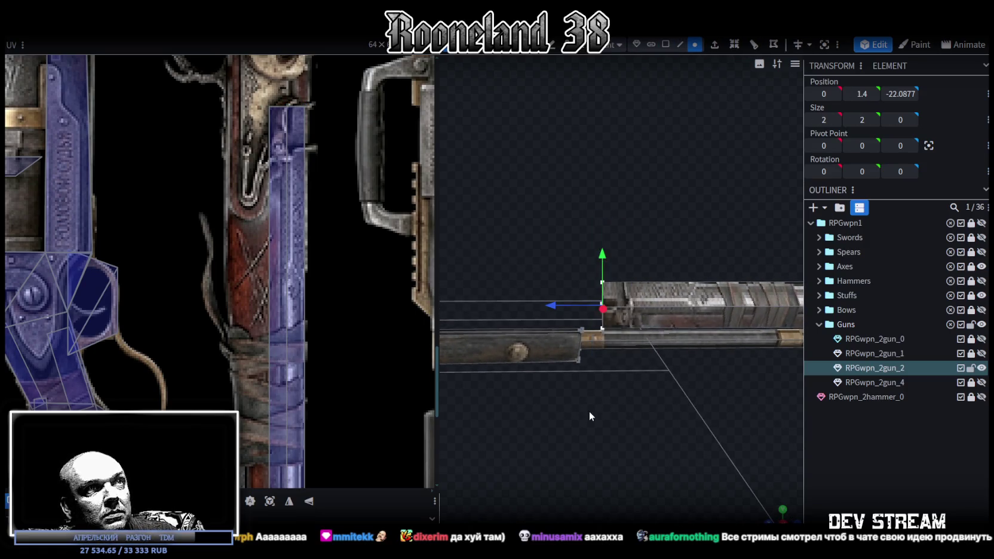
left_click_drag(589, 408, 638, 441)
left_click_drag(643, 331, 406, 333)
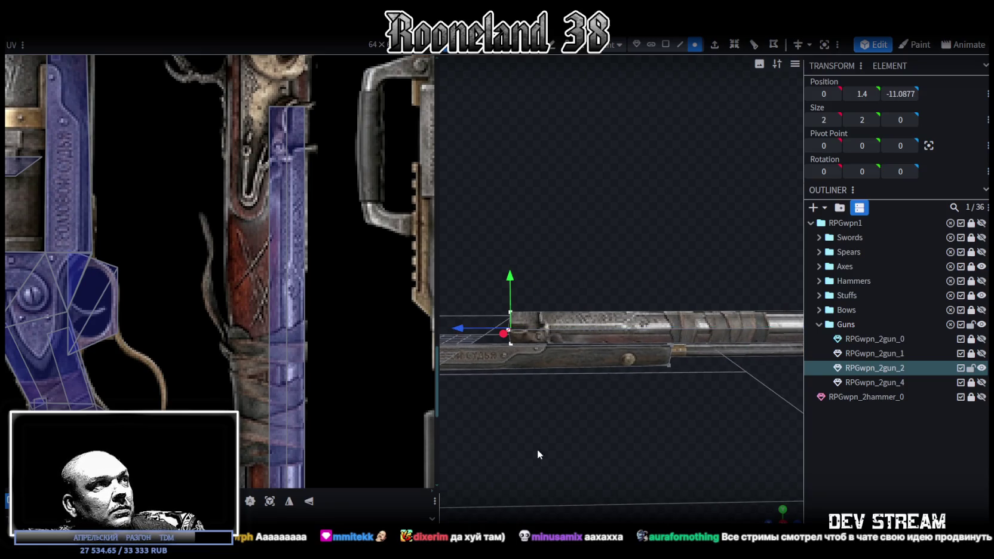
scroll(282, 314, "down", 2)
scroll(430, 366, "down", 1)
left_click_drag(453, 383, 621, 430)
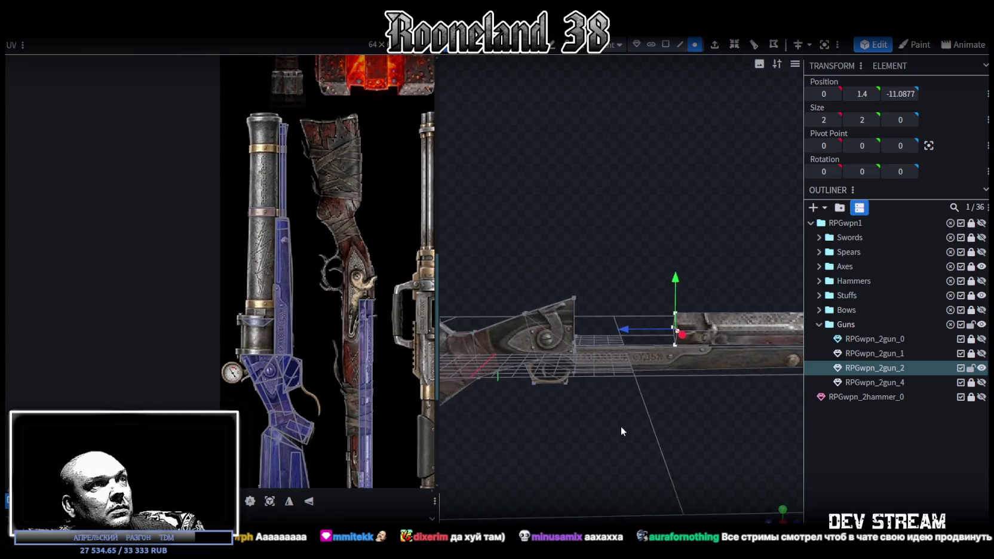
mouse_move(634, 336)
left_mouse_down()
mouse_move(533, 331)
mouse_move(616, 359)
mouse_move(567, 359)
mouse_move(549, 412)
mouse_move(724, 369)
mouse_move(686, 373)
mouse_move(715, 364)
left_mouse_up()
left_click(666, 44)
left_click_drag(715, 190, 612, 283)
left_click_drag(510, 231, 515, 224)
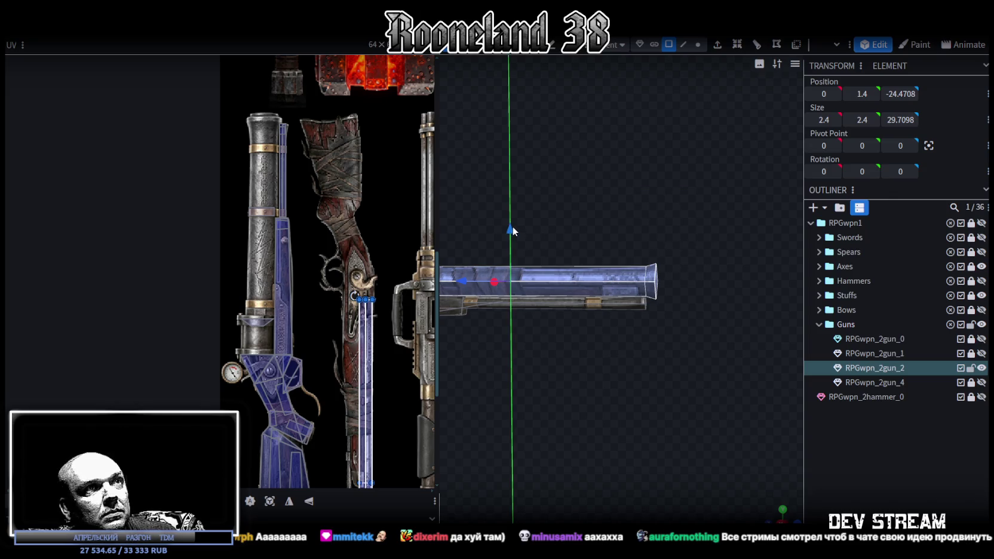
scroll(599, 394, "up", 3)
mouse_move(558, 386)
left_mouse_down()
mouse_move(565, 361)
mouse_move(715, 346)
mouse_move(605, 360)
mouse_move(599, 338)
mouse_move(587, 336)
mouse_move(623, 375)
mouse_move(601, 368)
left_mouse_up()
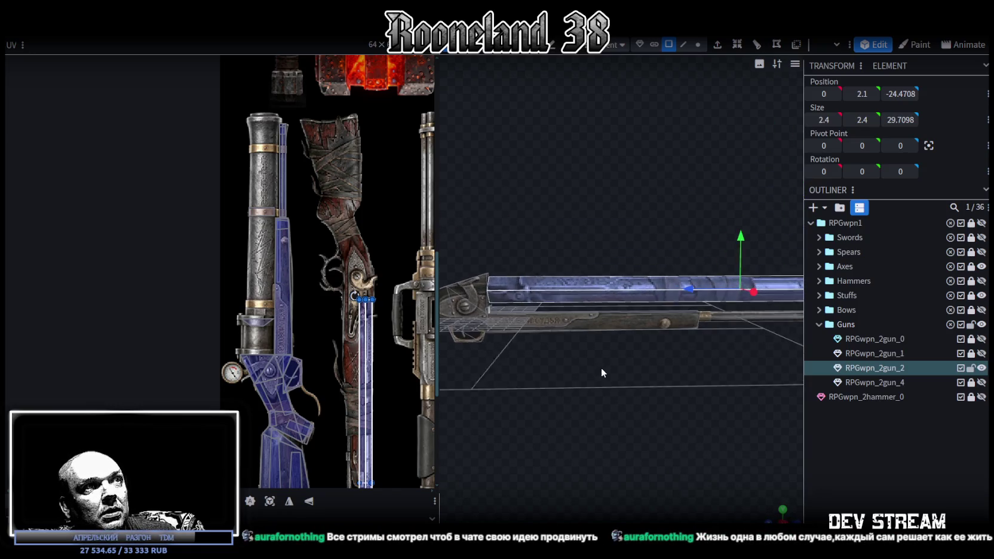
left_click_drag(740, 239, 740, 236)
mouse_move(565, 399)
left_mouse_down()
mouse_move(592, 444)
mouse_move(649, 422)
mouse_move(632, 441)
left_mouse_up()
scroll(639, 414, "up", 3)
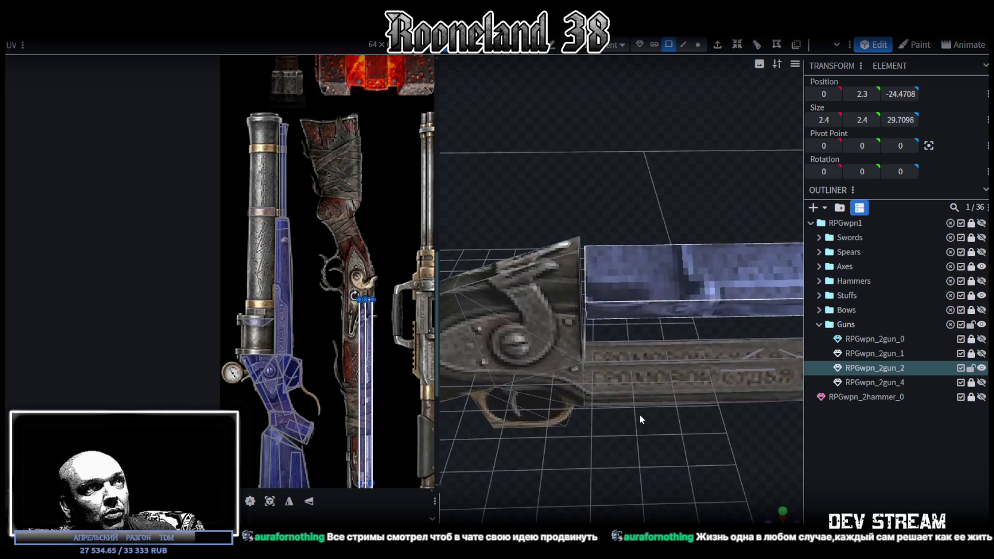
scroll(642, 402, "up", 2)
scroll(643, 388, "up", 2)
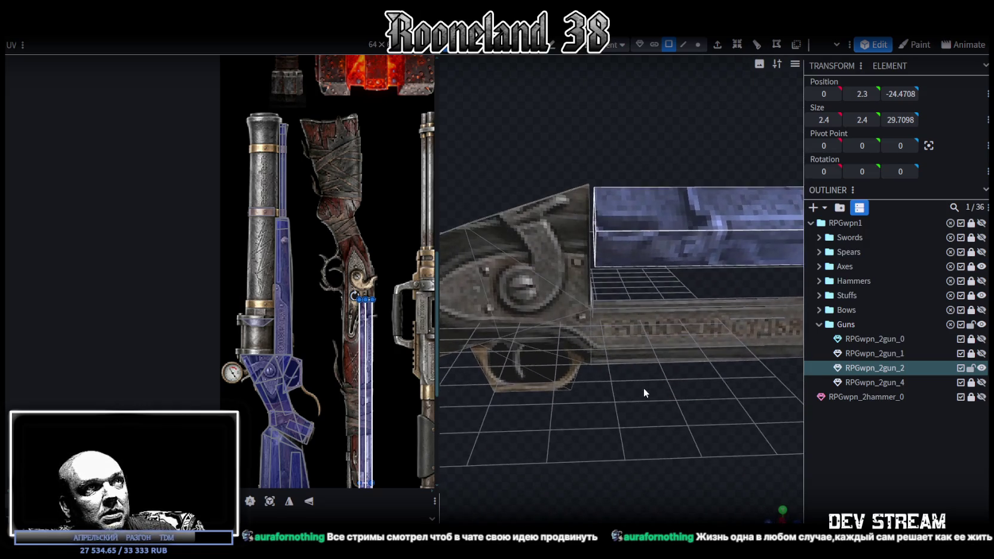
Step: Select the barrel's rear edge in Edge selection mode
left_click(683, 45)
left_click(596, 246)
mouse_move(596, 246)
left_mouse_down()
mouse_move(677, 186)
mouse_move(619, 305)
mouse_move(653, 272)
mouse_move(645, 278)
left_mouse_up()
left_click(500, 362)
mouse_move(499, 362)
left_mouse_down()
mouse_move(561, 267)
mouse_move(451, 217)
mouse_move(587, 416)
mouse_move(609, 413)
left_mouse_up()
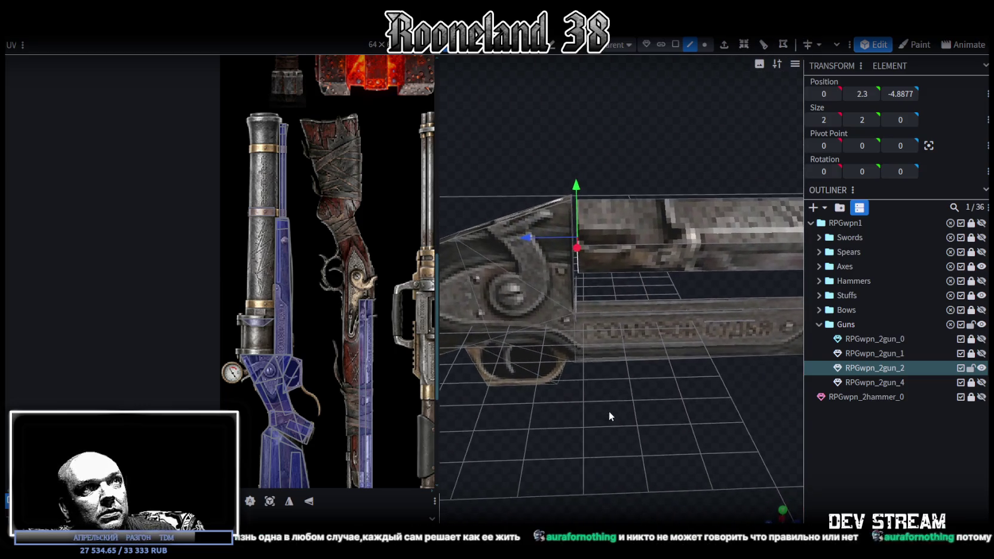
Step: Slide the rear edge along the barrel and set its Z position to 0
mouse_move(542, 235)
left_mouse_down()
mouse_move(528, 240)
mouse_move(610, 420)
mouse_move(654, 423)
mouse_move(618, 461)
mouse_move(647, 398)
mouse_move(635, 413)
mouse_move(650, 400)
mouse_move(598, 358)
left_mouse_up()
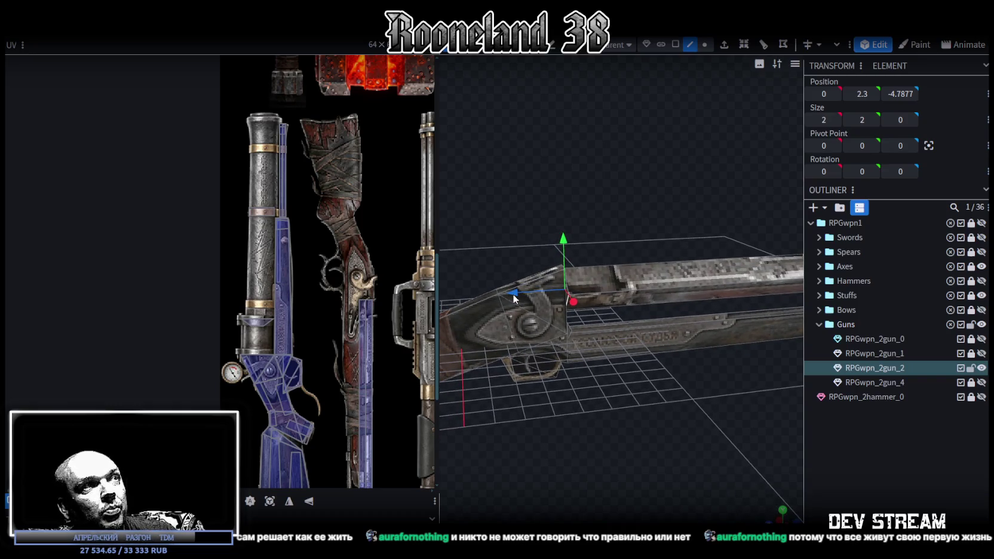
mouse_move(515, 294)
left_mouse_down()
mouse_move(578, 297)
mouse_move(570, 301)
left_mouse_up()
left_click(896, 94)
left_click(895, 95)
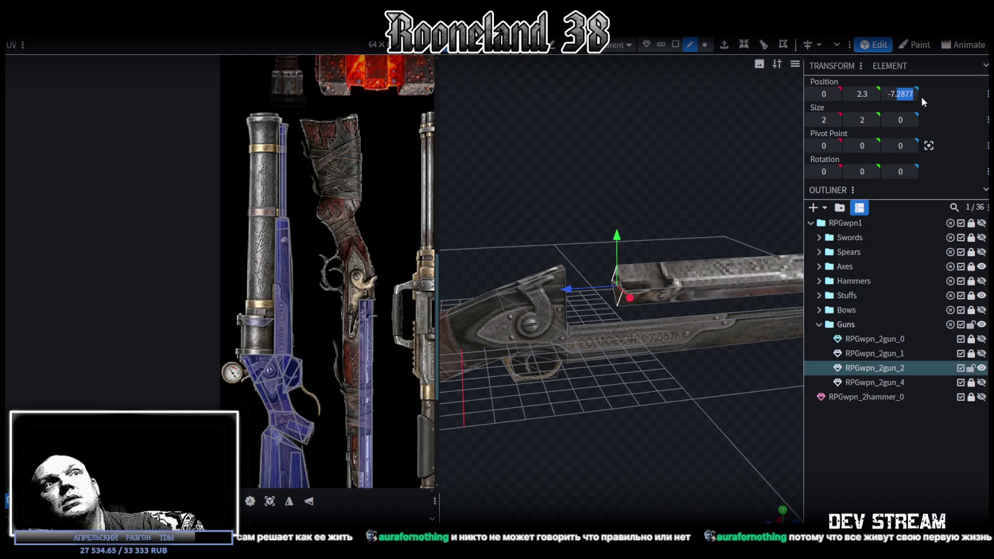
type("0")
key("Return")
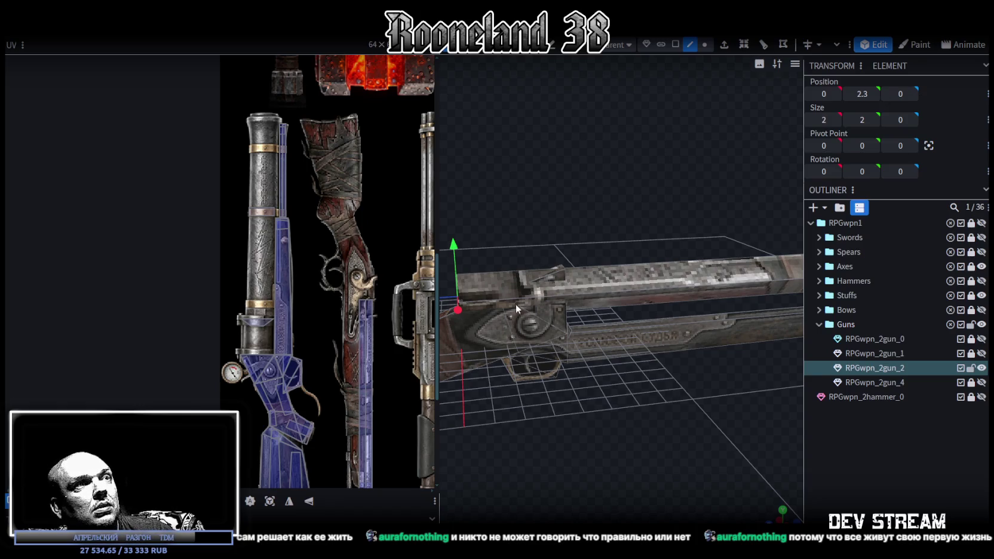
Step: Try the rear edge at Z -8, -9 and -13, settling at Z -10
scroll(496, 303, "down", 2)
mouse_move(474, 299)
left_mouse_down()
mouse_move(592, 282)
mouse_move(690, 387)
mouse_move(640, 290)
mouse_move(560, 230)
left_mouse_up()
scroll(357, 309, "down", 3)
scroll(346, 328, "up", 2)
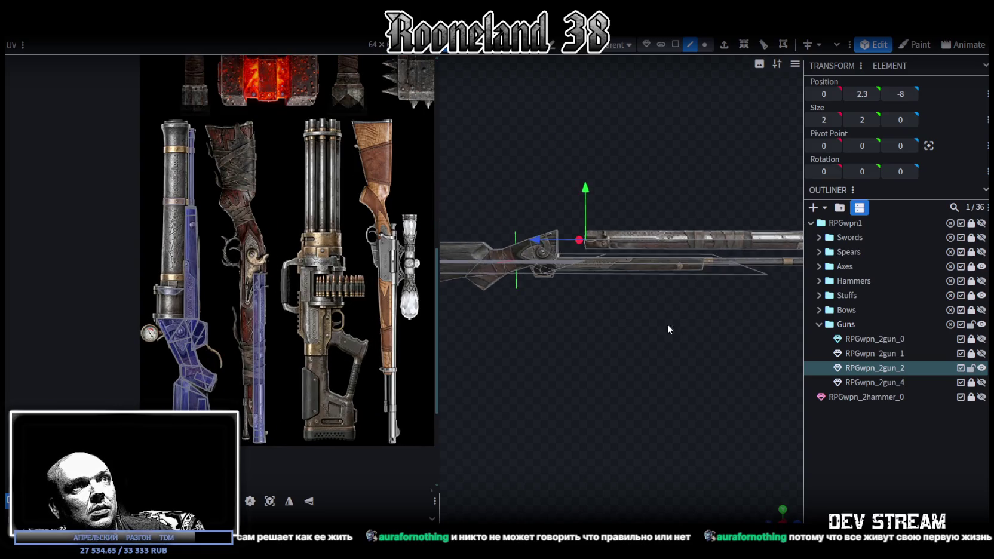
mouse_move(494, 222)
left_mouse_down()
mouse_move(516, 218)
mouse_move(633, 289)
mouse_move(615, 275)
mouse_move(628, 276)
mouse_move(639, 293)
left_mouse_up()
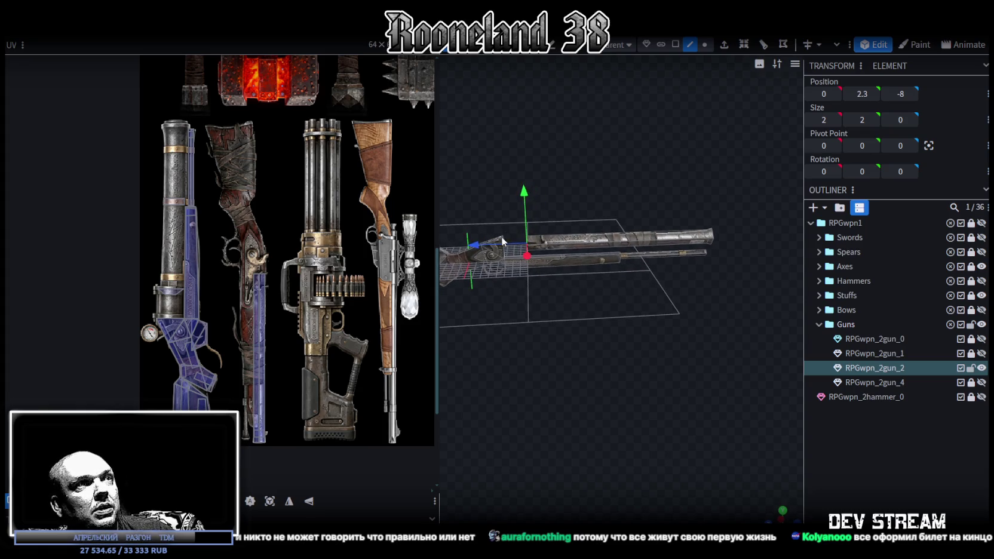
mouse_move(517, 248)
left_mouse_down()
mouse_move(551, 246)
mouse_move(599, 303)
mouse_move(630, 302)
left_mouse_up()
left_click_drag(523, 234, 515, 248)
left_click_drag(686, 199, 665, 134)
scroll(664, 180, "up", 5)
left_click_drag(664, 207, 670, 338)
scroll(670, 338, "down", 2)
scroll(679, 311, "down", 2)
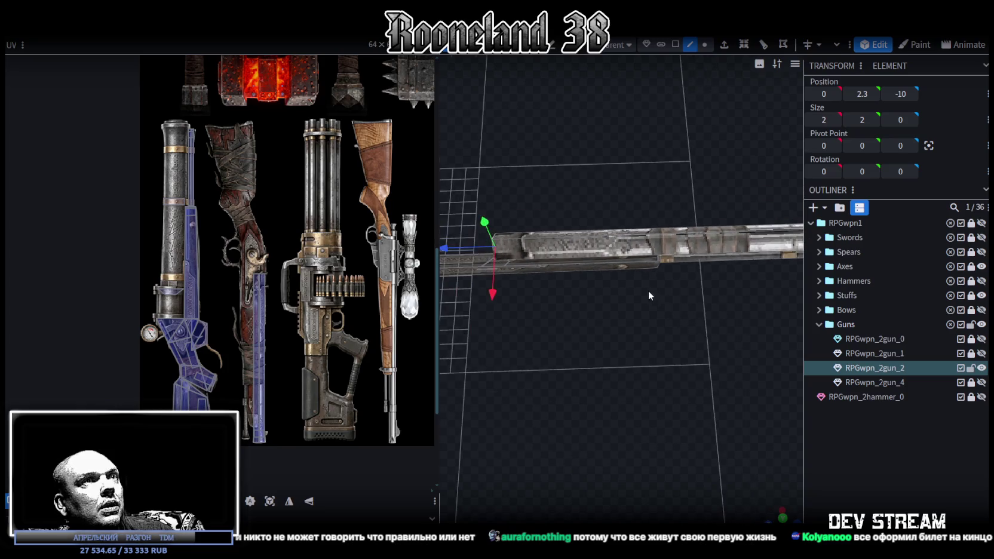
Step: Bring the rear edge back to Z -8, then to Z -5 against the receiver
left_click_drag(479, 250, 438, 247)
scroll(680, 354, "up", 3)
scroll(671, 340, "up", 2)
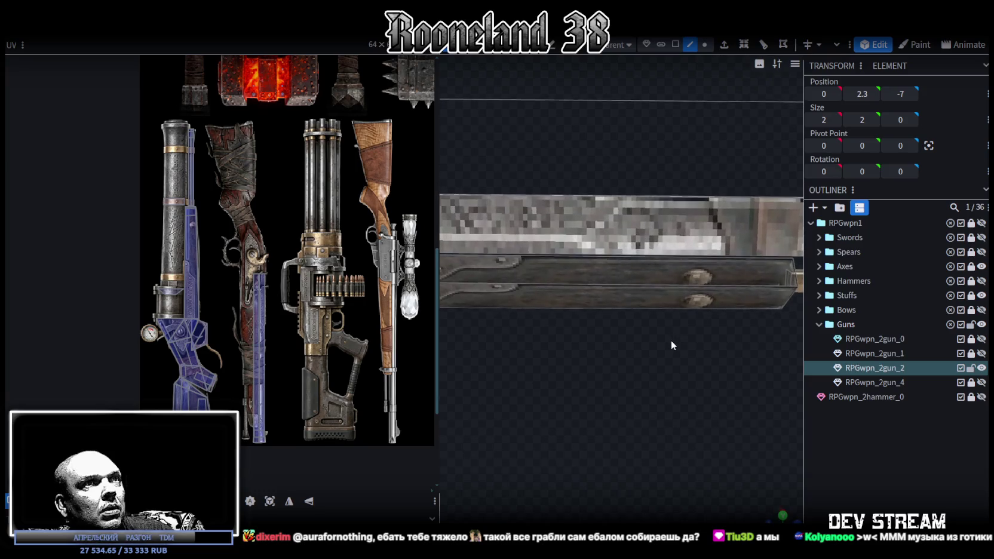
left_click_drag(671, 340, 708, 252)
scroll(646, 328, "down", 3)
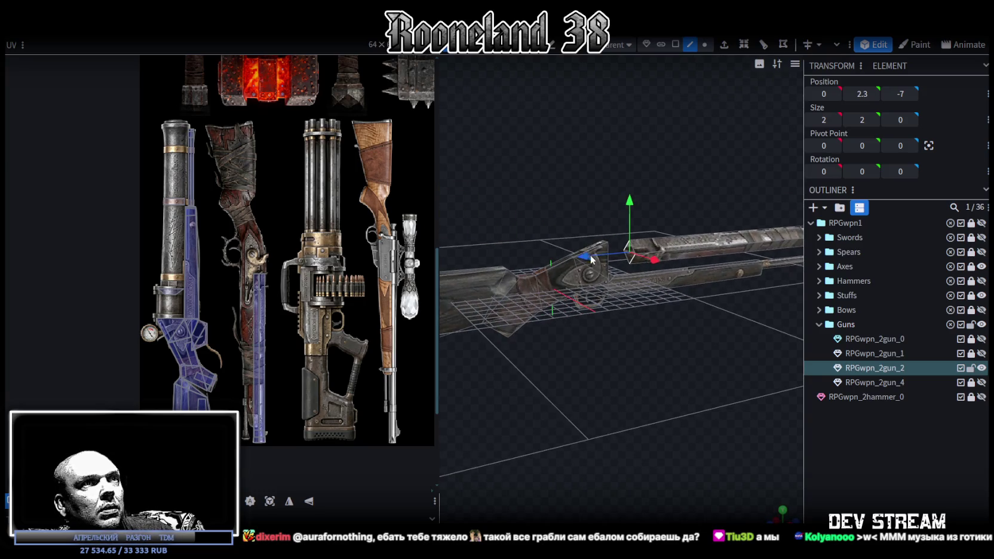
left_click_drag(582, 254, 559, 263)
mouse_move(718, 328)
left_mouse_down()
mouse_move(684, 339)
mouse_move(710, 346)
left_mouse_up()
scroll(683, 332, "up", 2)
scroll(710, 345, "up", 2)
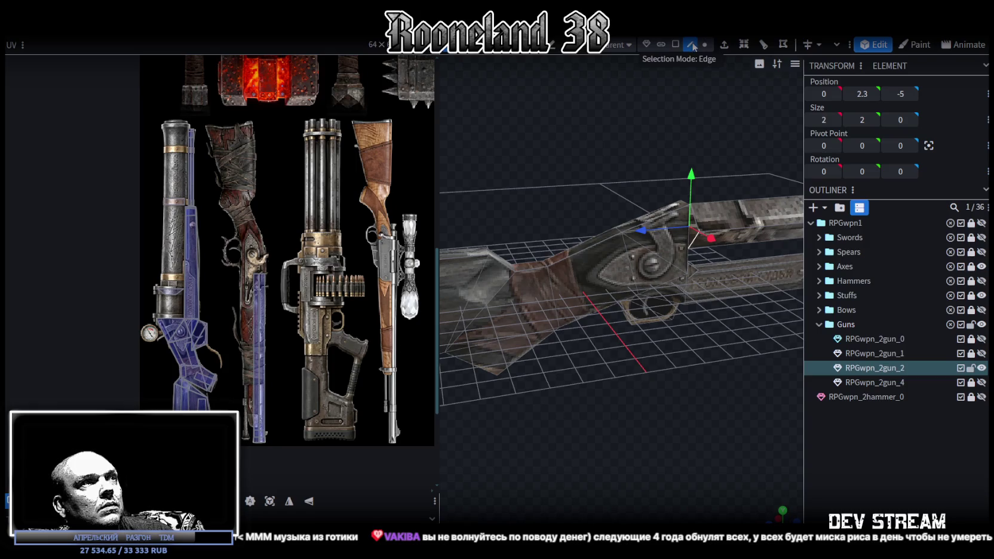
Step: Raise the top edge of the receiver by 0.2 on Y
left_click_drag(608, 156, 607, 178)
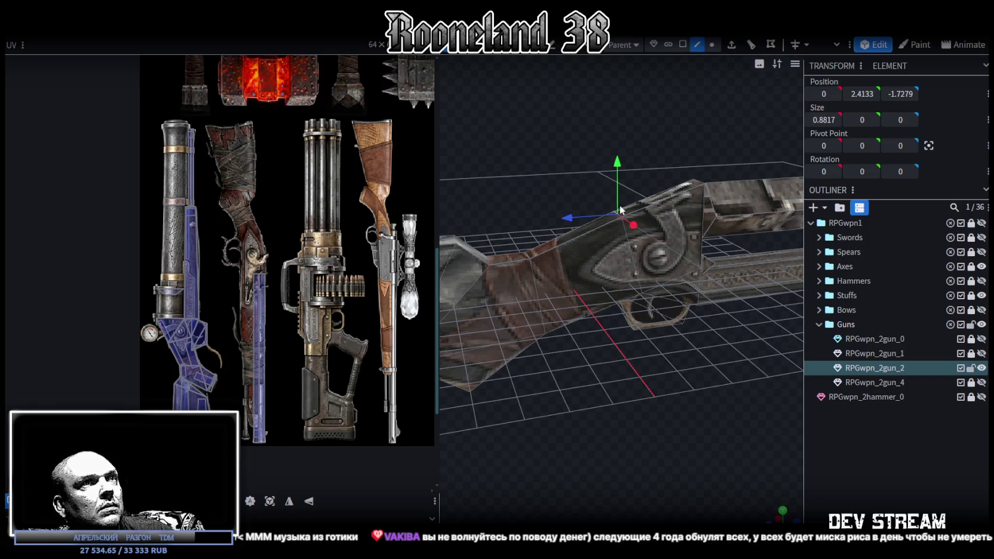
left_click_drag(617, 212, 537, 221)
mouse_move(571, 165)
left_mouse_down()
mouse_move(615, 287)
mouse_move(654, 163)
mouse_move(635, 143)
left_mouse_up()
scroll(633, 134, "up", 4)
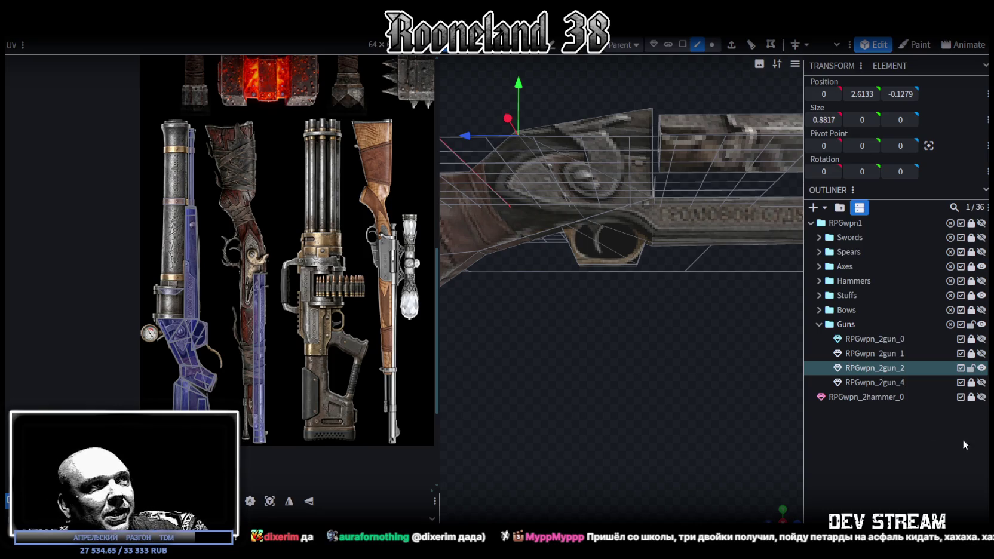
Step: Scale the barrel faces to 2.8 by 2.8, after overshooting to 3
mouse_move(633, 361)
left_mouse_down()
mouse_move(663, 343)
mouse_move(629, 427)
mouse_move(650, 422)
mouse_move(624, 389)
mouse_move(598, 375)
mouse_move(503, 375)
mouse_move(653, 393)
mouse_move(584, 380)
mouse_move(692, 246)
left_mouse_up()
left_click(692, 242)
left_click_drag(693, 313, 675, 281)
left_click(667, 44)
mouse_move(703, 207)
left_mouse_down()
mouse_move(575, 353)
mouse_move(607, 378)
mouse_move(597, 334)
left_mouse_up()
key("s")
left_click_drag(571, 221, 575, 225)
mouse_move(575, 335)
left_mouse_down()
mouse_move(569, 377)
mouse_move(668, 367)
left_mouse_up()
scroll(667, 366, "down", 3)
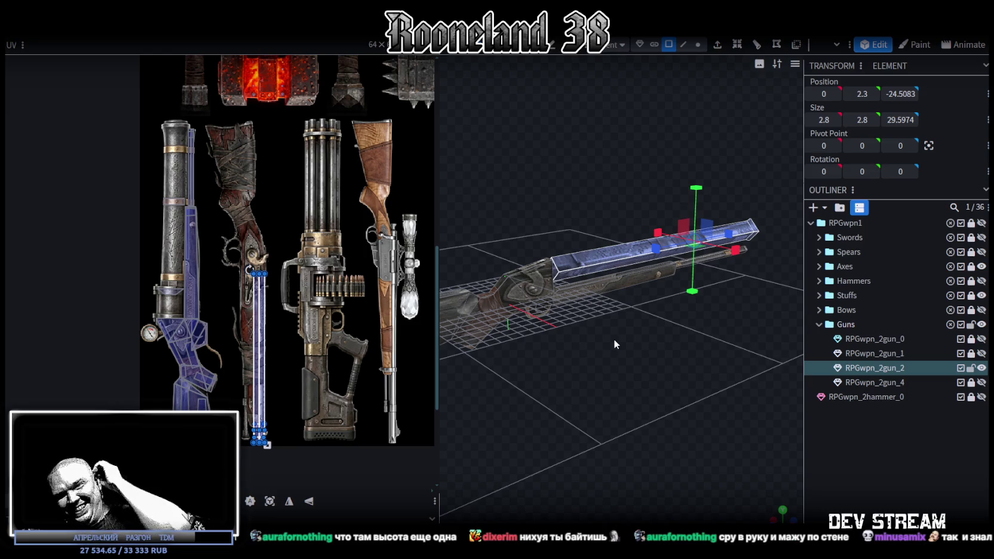
Step: Select the barrel's 2.3333 × 2.3333 rear end face at Z -5 in Face mode
mouse_move(615, 338)
left_mouse_down()
mouse_move(641, 370)
mouse_move(611, 394)
mouse_move(660, 414)
mouse_move(554, 413)
mouse_move(627, 382)
mouse_move(647, 392)
mouse_move(706, 387)
mouse_move(635, 408)
mouse_move(578, 256)
mouse_move(636, 61)
left_mouse_up()
left_click(683, 44)
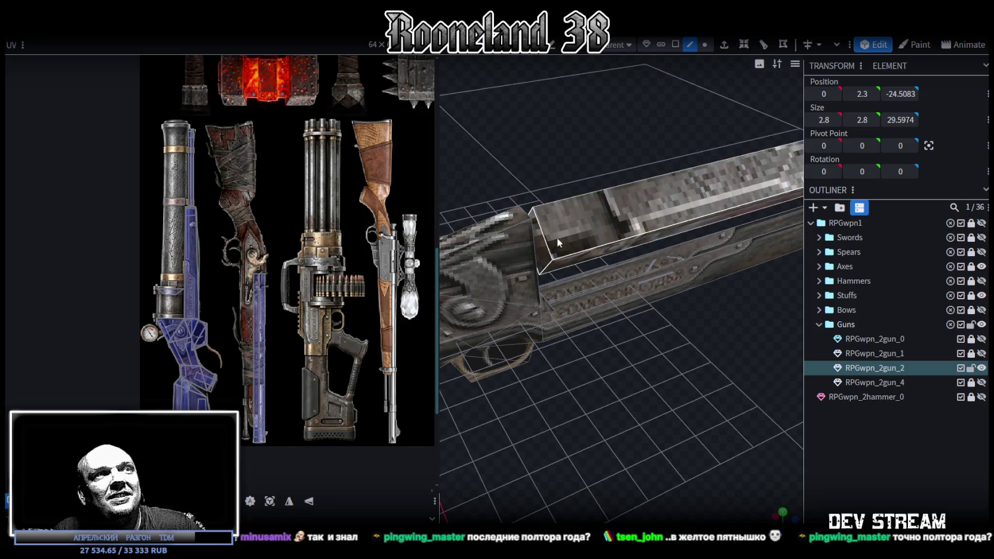
left_click(544, 240)
mouse_move(568, 290)
left_mouse_down()
mouse_move(709, 335)
mouse_move(547, 336)
mouse_move(592, 306)
mouse_move(571, 326)
mouse_move(683, 182)
mouse_move(631, 402)
mouse_move(481, 447)
mouse_move(700, 336)
left_mouse_up()
left_click(685, 175)
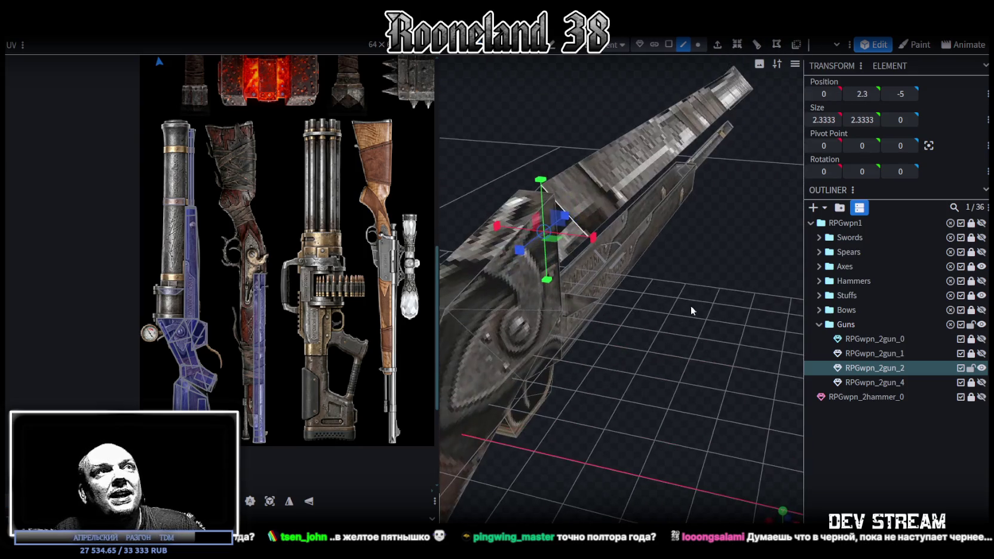
left_click(669, 45)
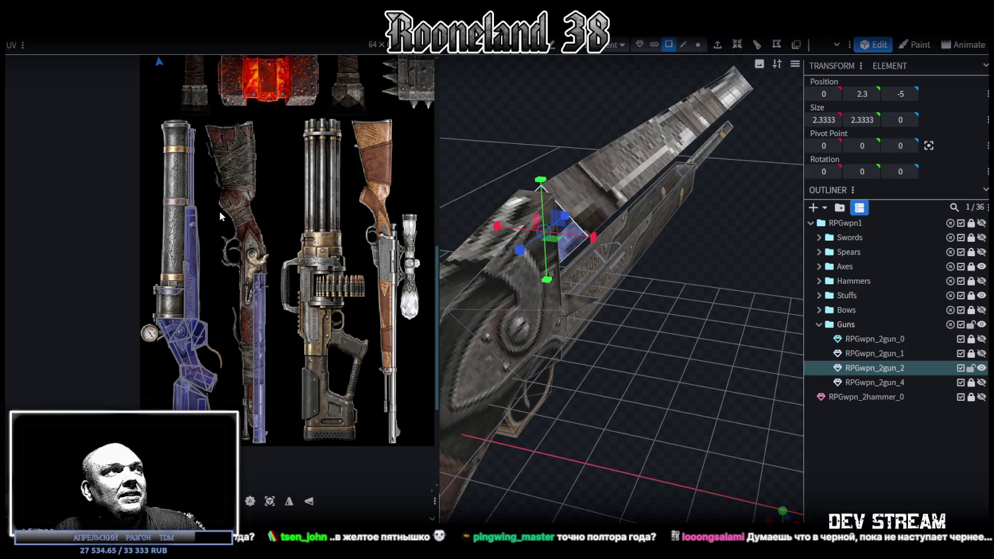
Step: Move the end face's UV box around the atlas, trying it on the rifle stock
scroll(221, 211, "down", 3)
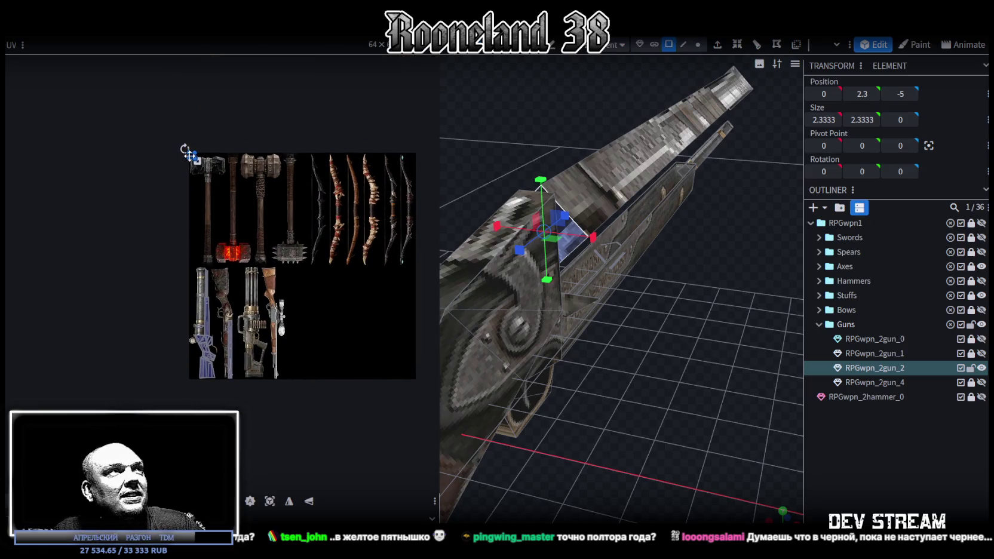
scroll(195, 160, "up", 2)
scroll(195, 160, "up", 1)
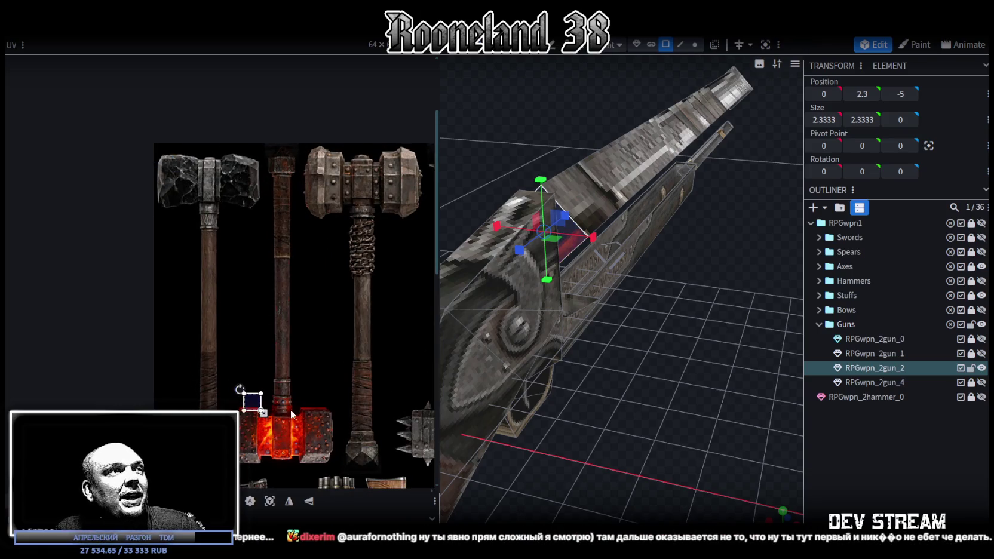
scroll(289, 116, "up", 2)
left_click(254, 323)
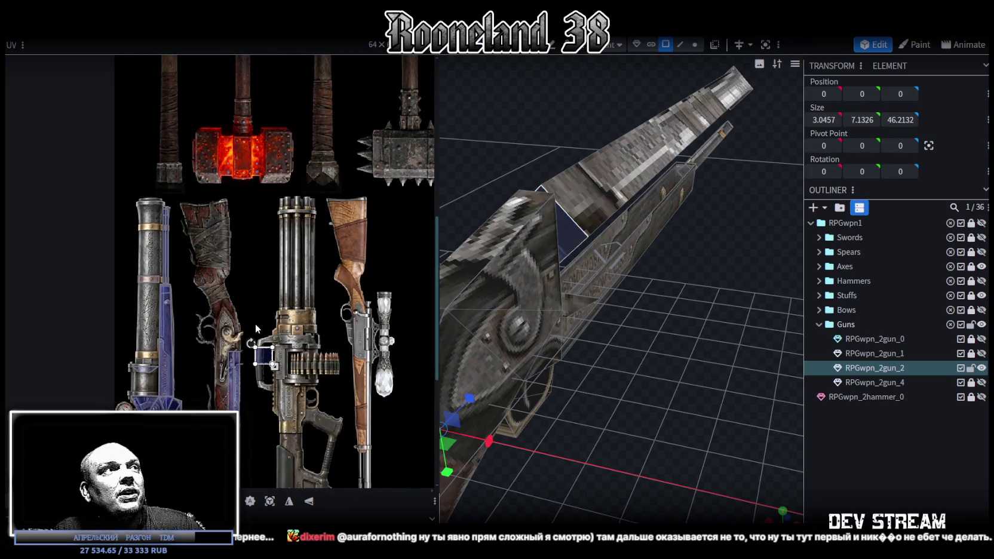
scroll(266, 307, "up", 2)
middle_click_drag(264, 308, 297, 221)
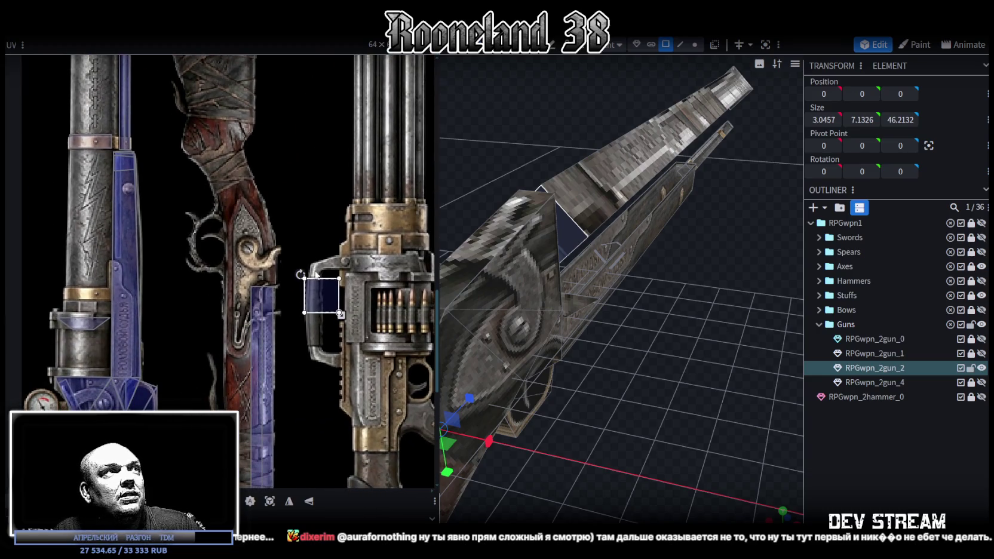
mouse_move(327, 293)
left_mouse_down()
mouse_move(286, 289)
mouse_move(303, 278)
mouse_move(326, 450)
left_mouse_up()
mouse_move(326, 450)
middle_mouse_down()
mouse_move(336, 253)
mouse_move(328, 269)
middle_mouse_up()
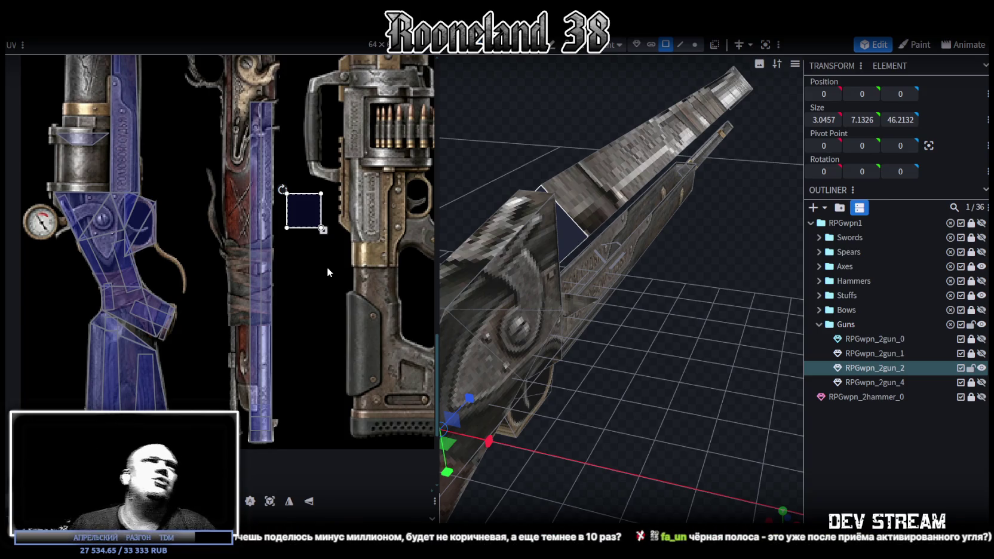
middle_click_drag(309, 245, 295, 392)
left_click_drag(295, 392, 226, 173)
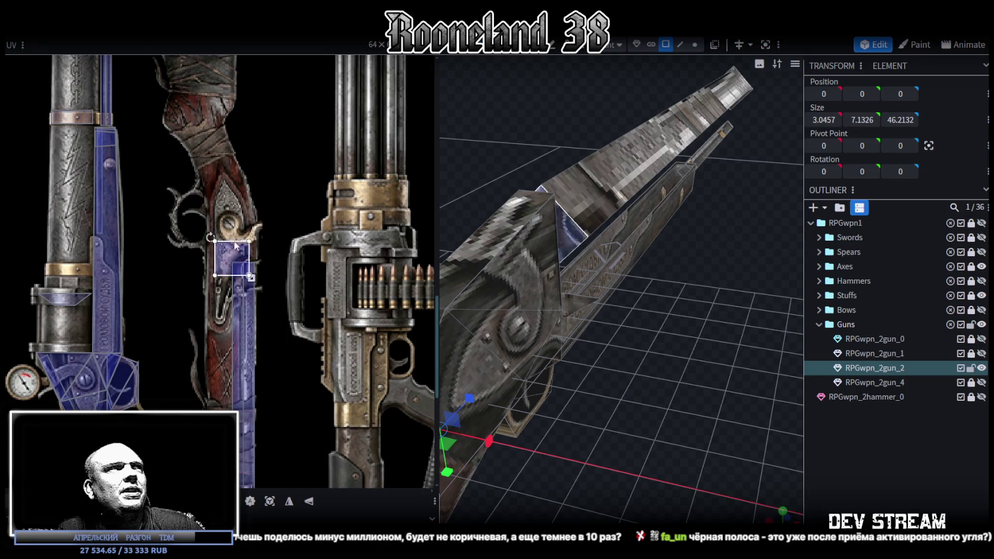
mouse_move(226, 173)
middle_mouse_down()
mouse_move(280, 349)
mouse_move(262, 227)
mouse_move(290, 188)
mouse_move(269, 142)
middle_mouse_up()
left_click_drag(237, 116, 249, 327)
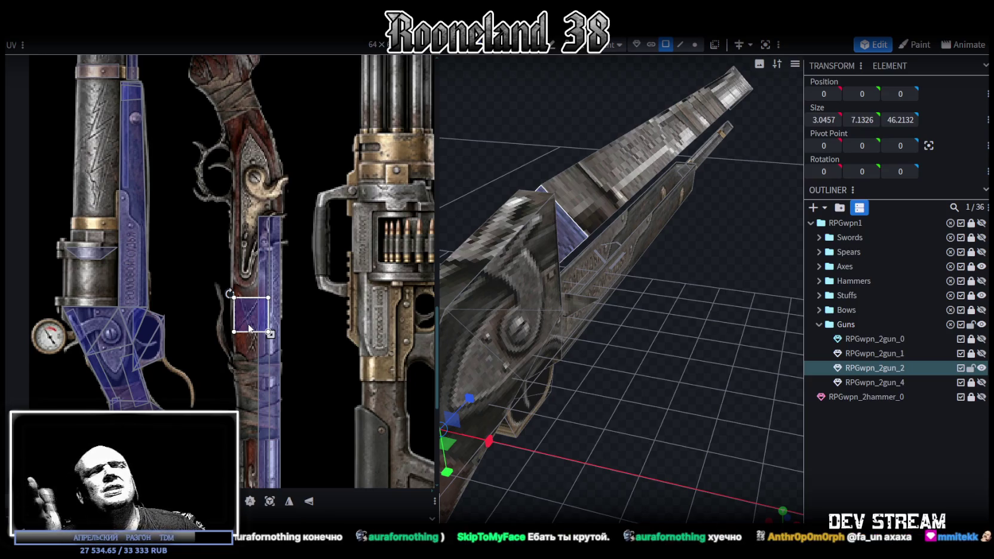
Step: Place the end face's UV on the barrel strip's end, shrunk to a small square
mouse_move(292, 365)
middle_mouse_down()
mouse_move(315, 341)
mouse_move(334, 289)
mouse_move(329, 249)
middle_mouse_up()
left_click_drag(289, 193, 318, 404)
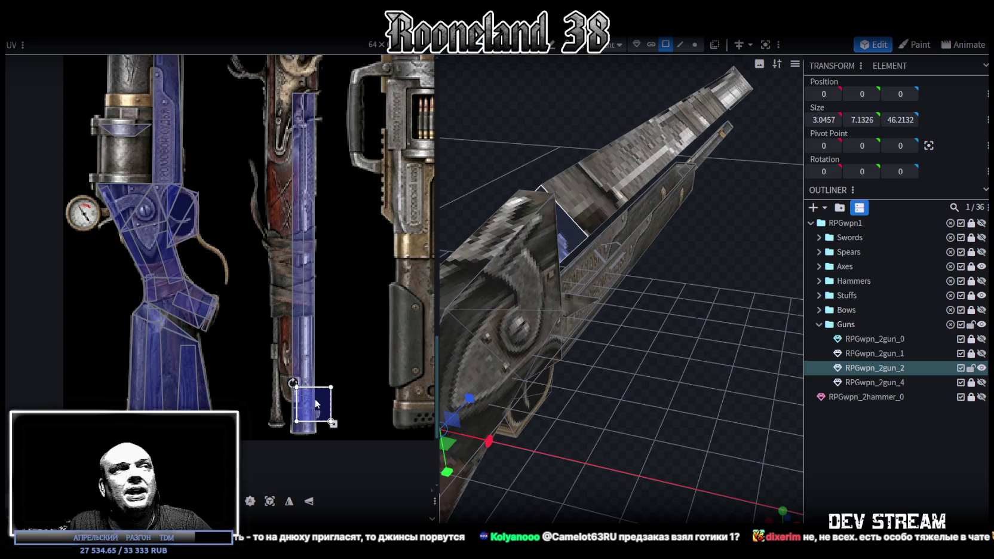
scroll(319, 405, "up", 3)
scroll(323, 407, "up", 2)
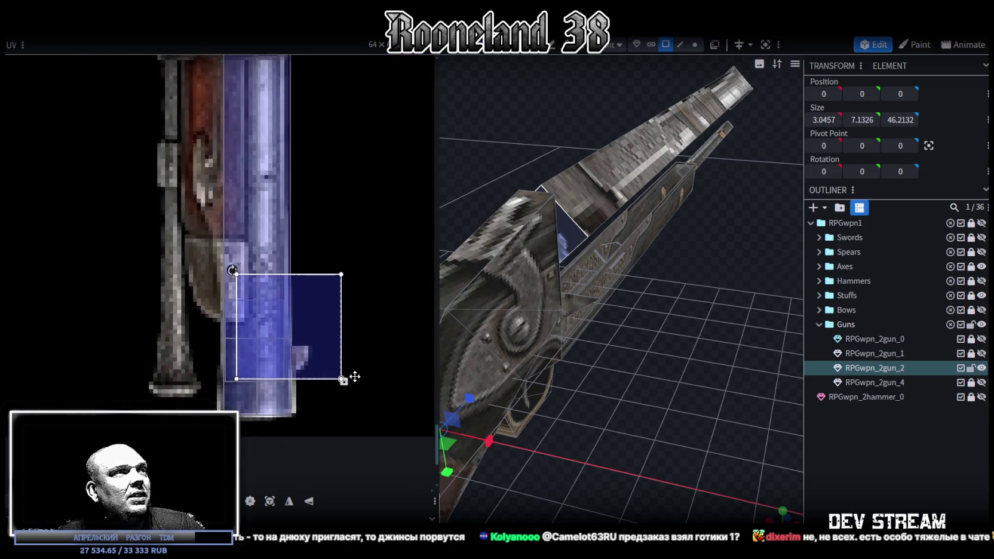
left_click_drag(302, 327, 292, 377)
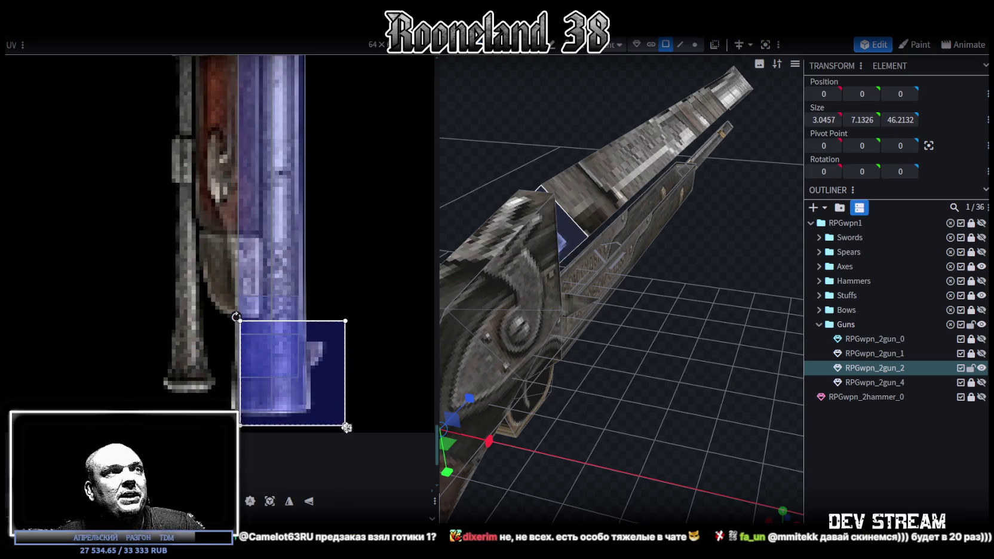
left_click_drag(346, 427, 298, 379)
mouse_move(692, 430)
left_mouse_down()
mouse_move(663, 400)
mouse_move(601, 260)
left_mouse_up()
left_click(669, 390)
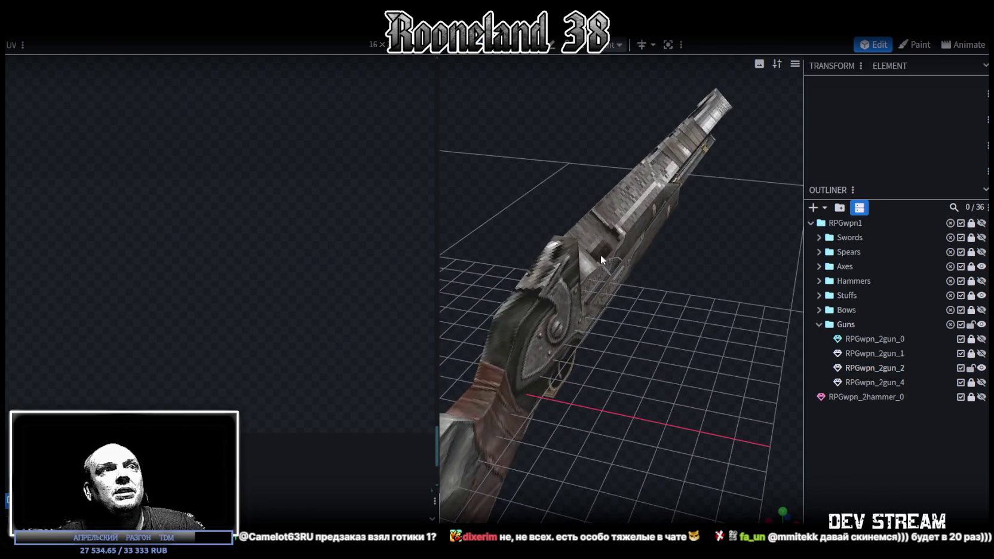